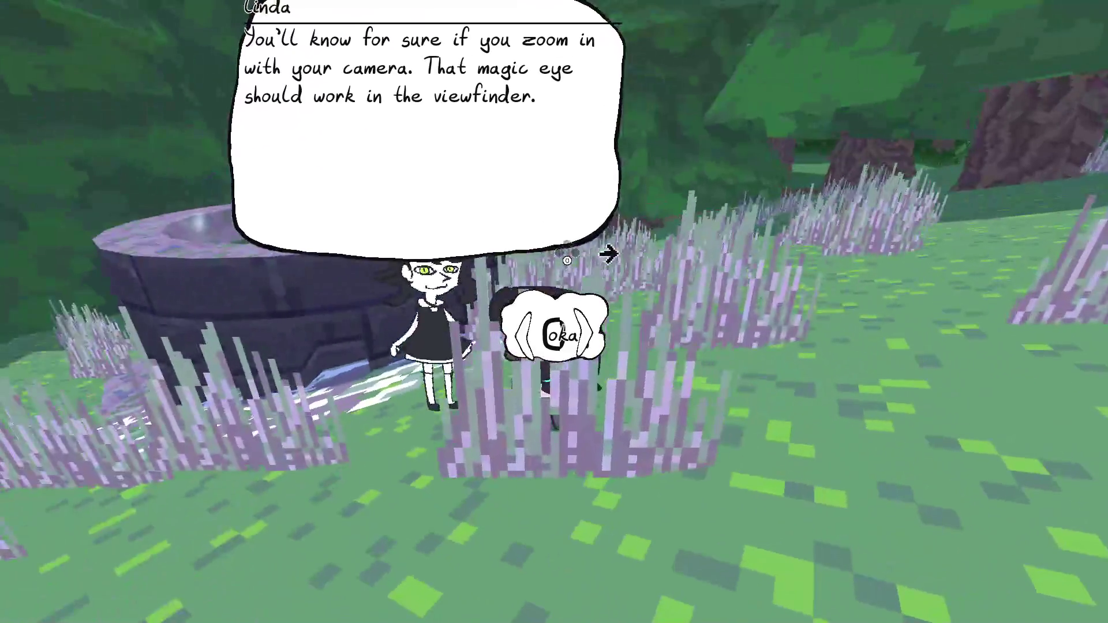
Return to the editor and open speech_bubble.gd from the script list.
key("alt+Tab")
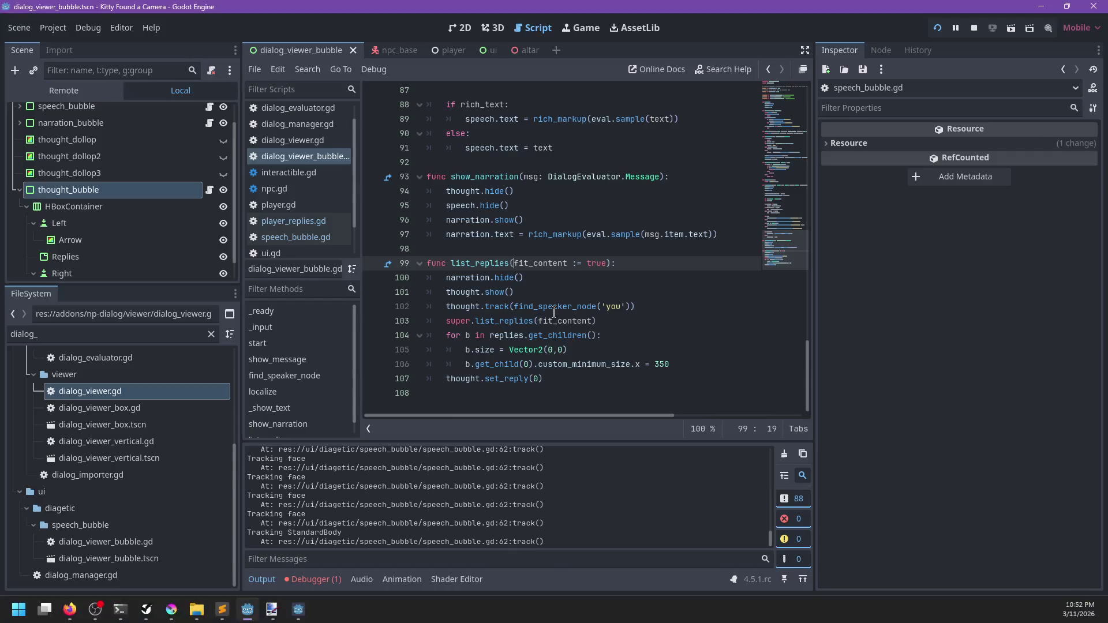
left_click(293, 221)
left_click(306, 239)
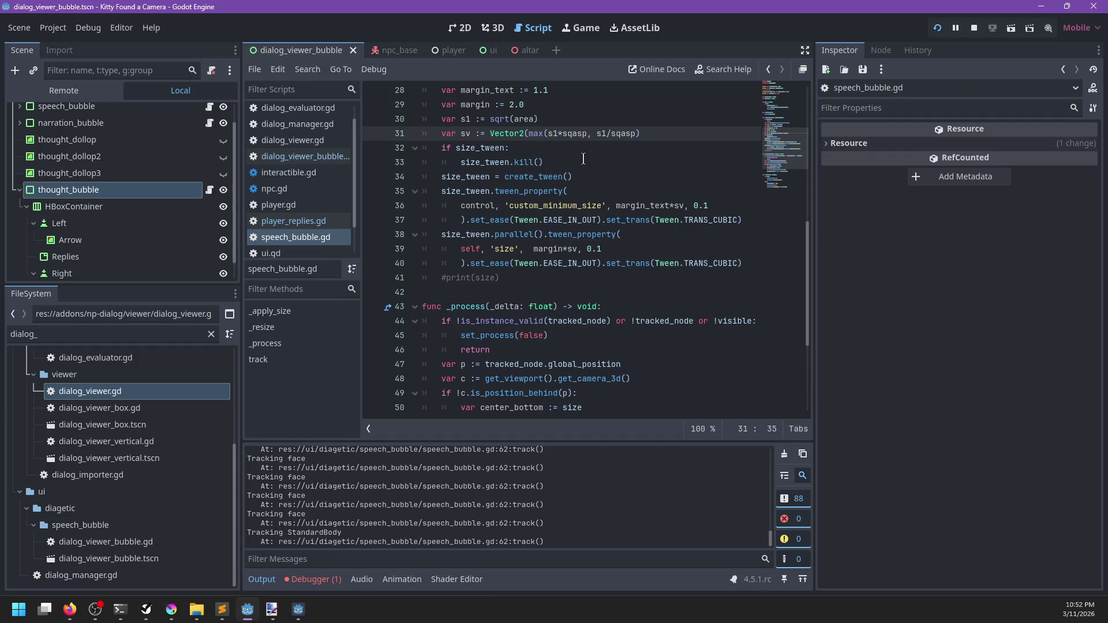
Save the 100 minimum on line 31 and play-test the reply bubbles.
key("ctrl+s")
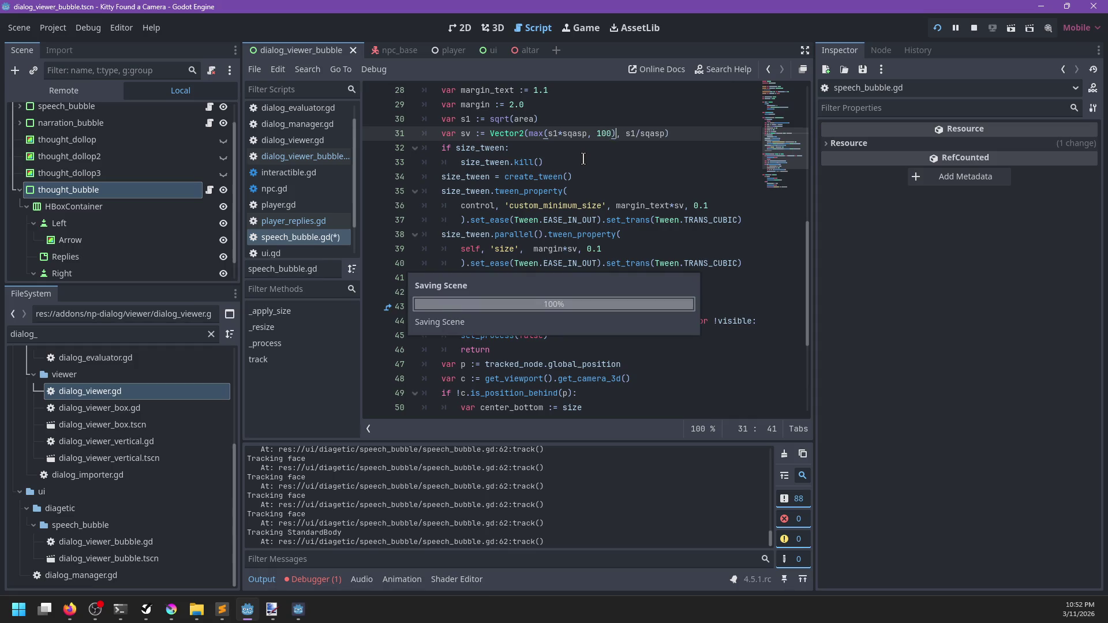
key("space")
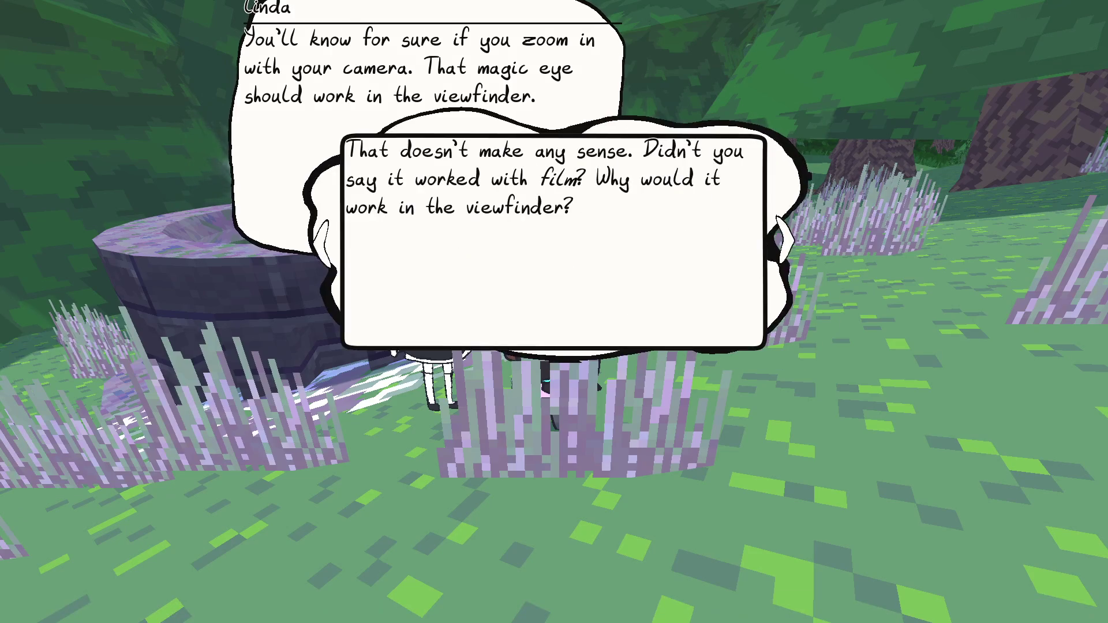
key("Right")
key("space")
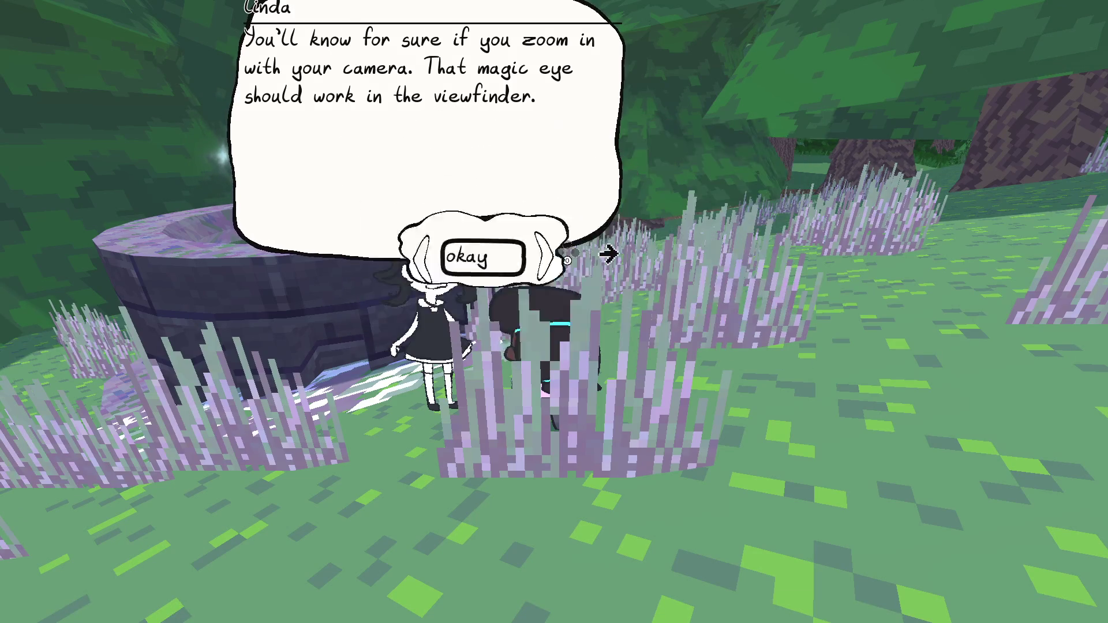
key("F8")
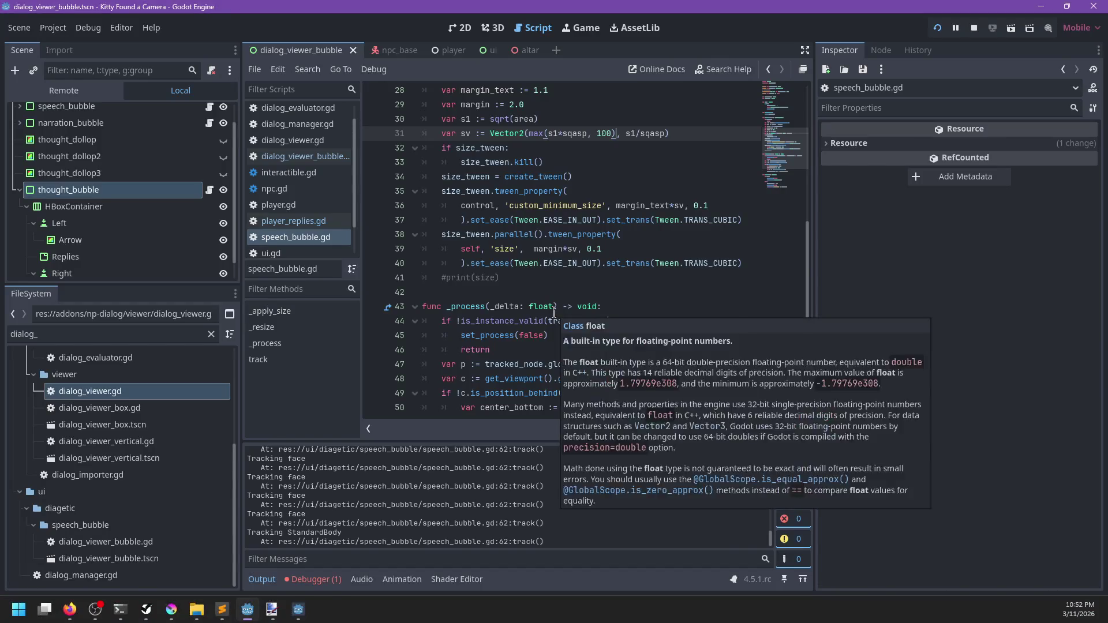
Raise the minimum to 1000 and test the bubble width in game.
type("0")
key("ctrl+s")
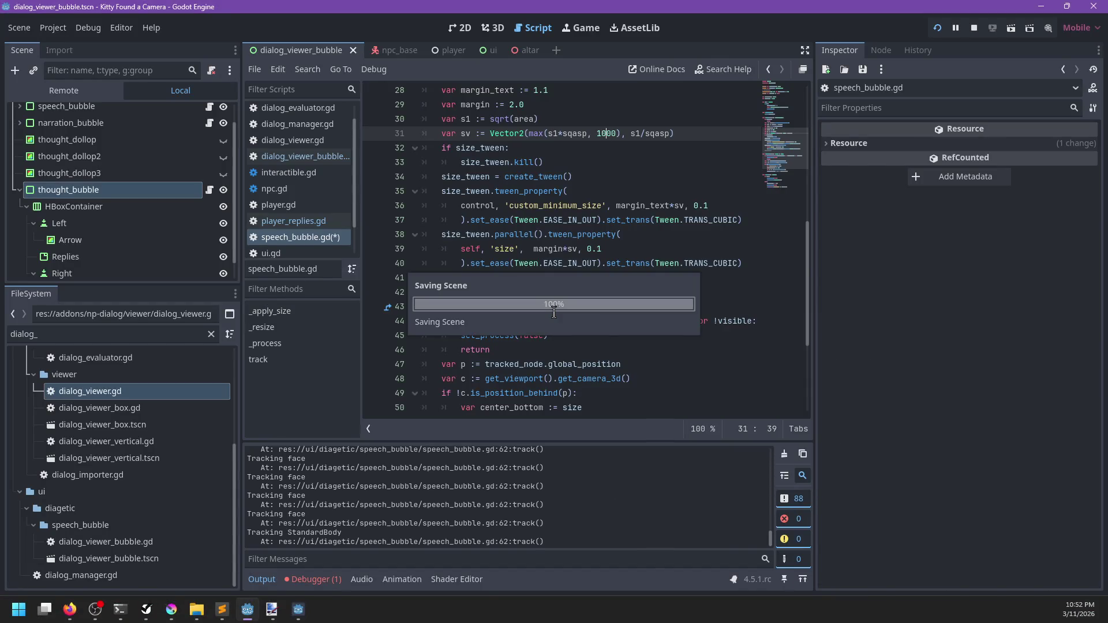
key("F5")
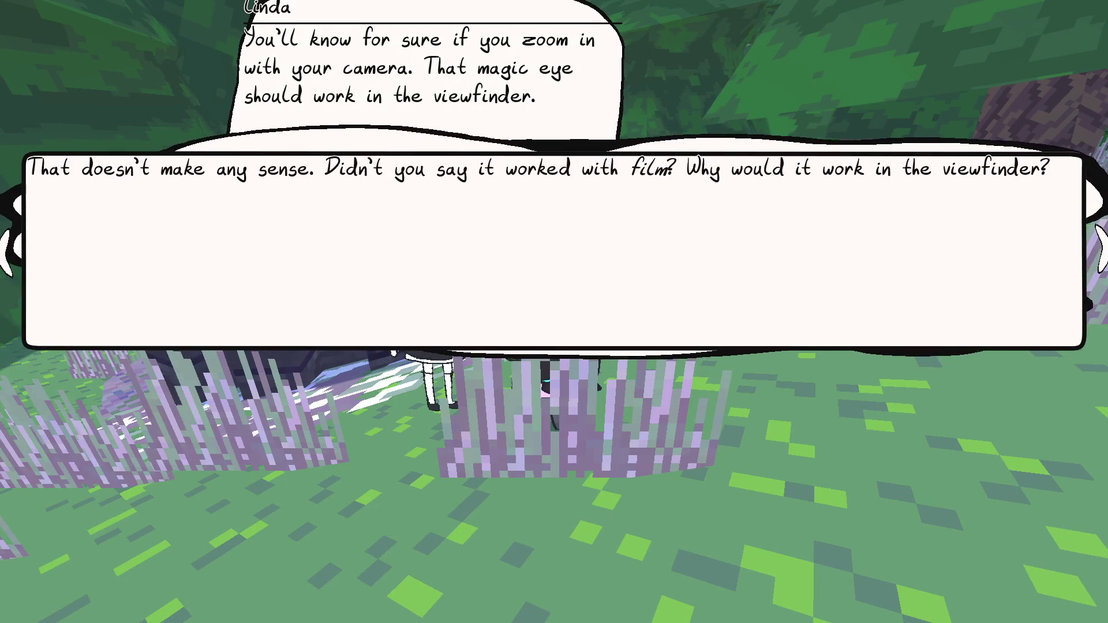
key("F8")
Revert the minimum to 100 and replay the okay reply.
key("BackSpace")
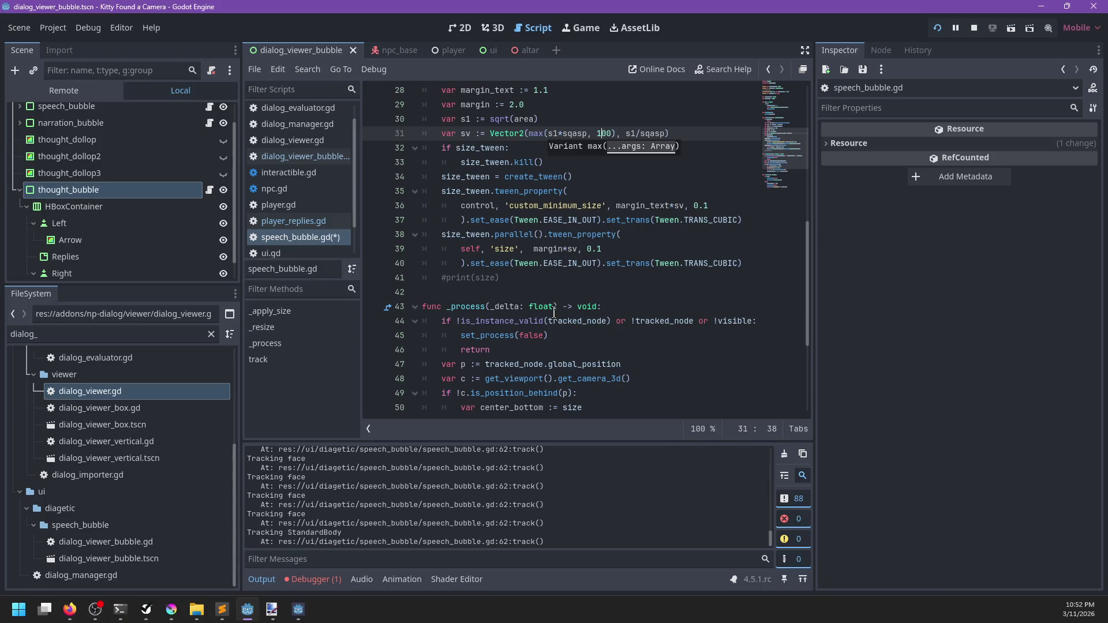
key("ctrl+s")
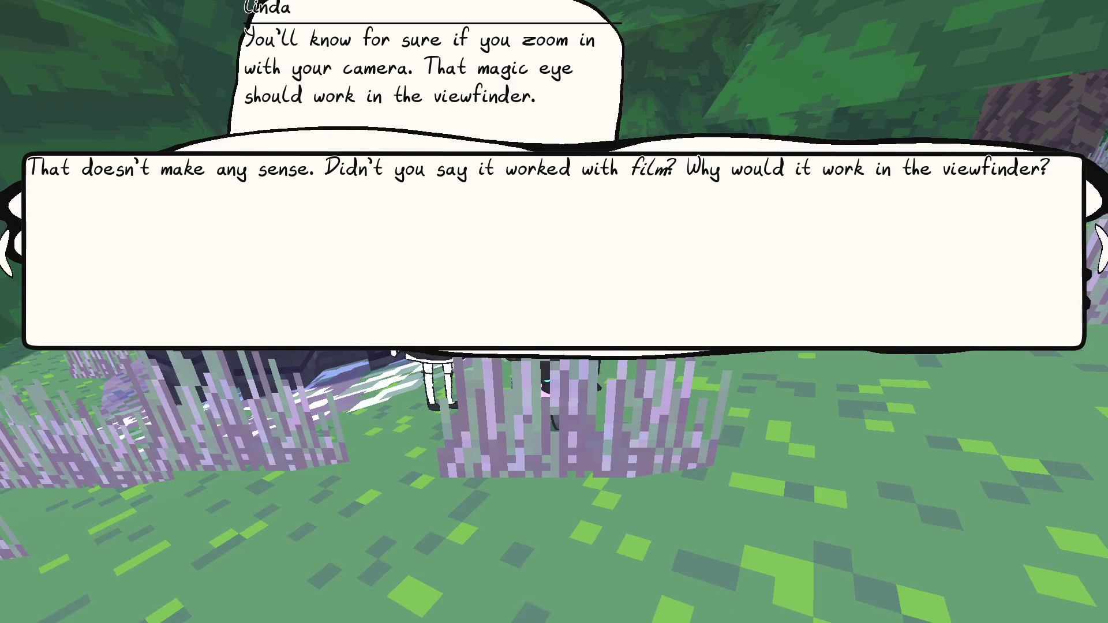
key("Return")
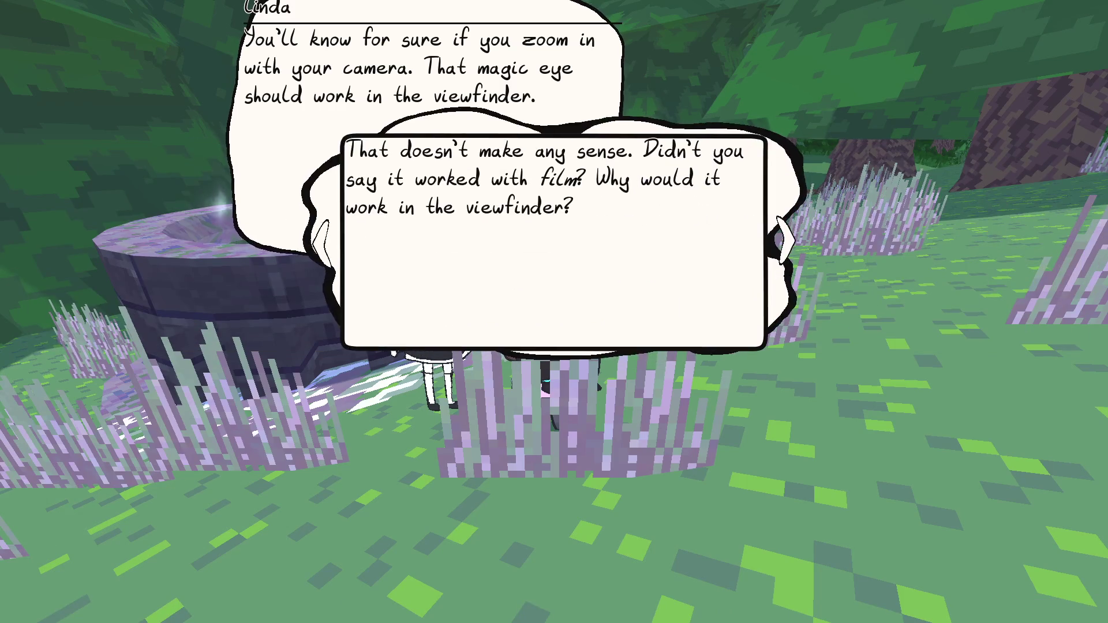
key("alt+Tab")
key("F5")
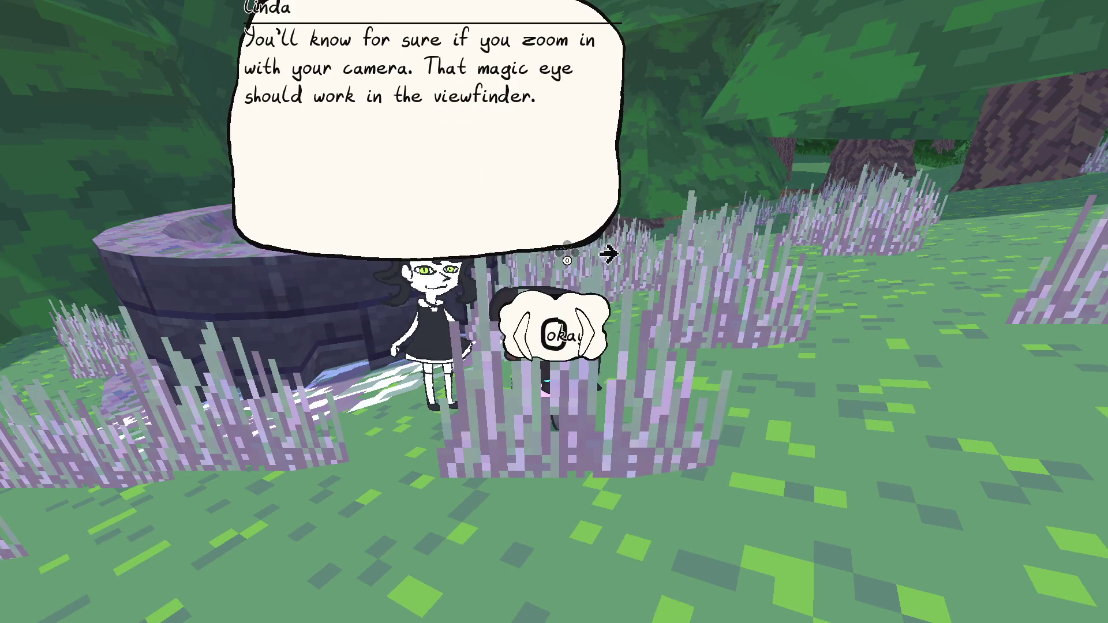
key("F8")
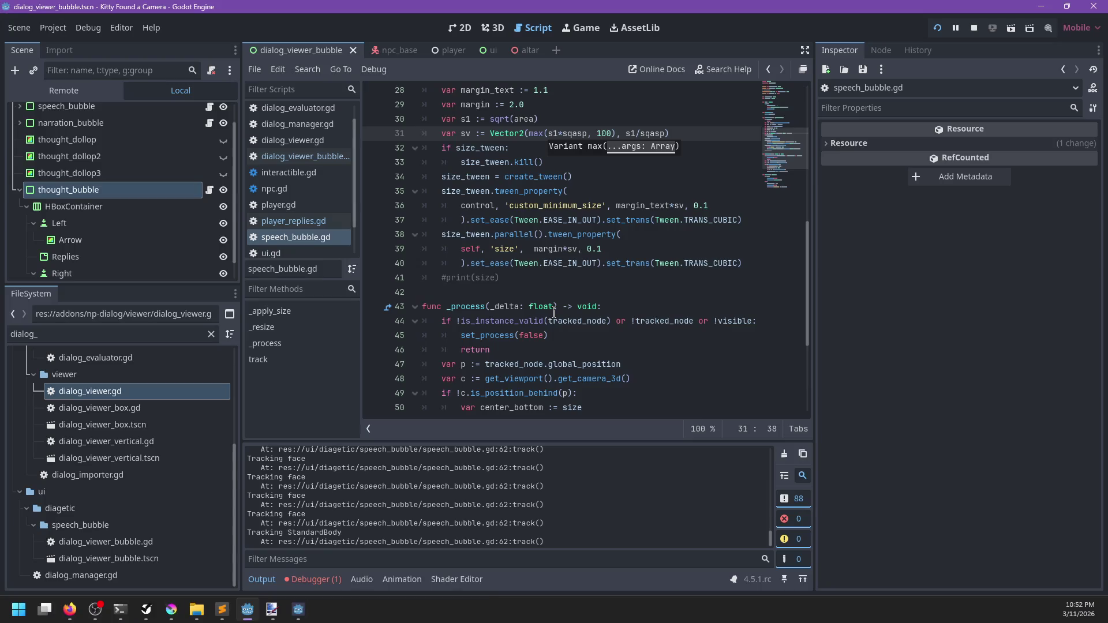
Change the minimum to 200 and run the game.
key("BackSpace")
type("2")
key("F5")
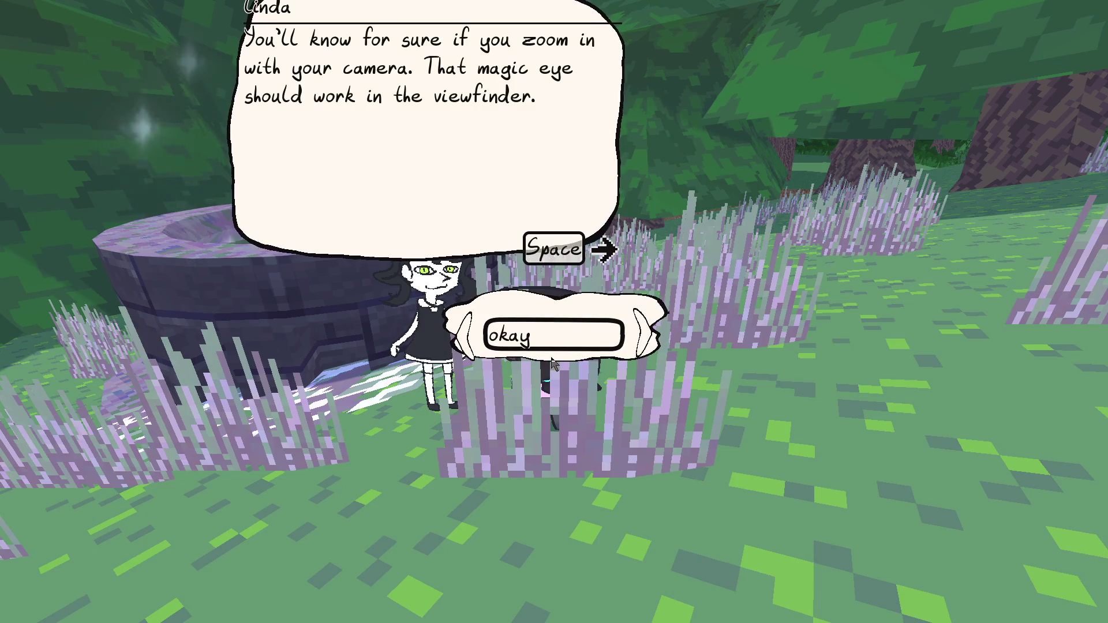
Set the minimum back to 100 and test the okay reply in game.
key("alt+Tab")
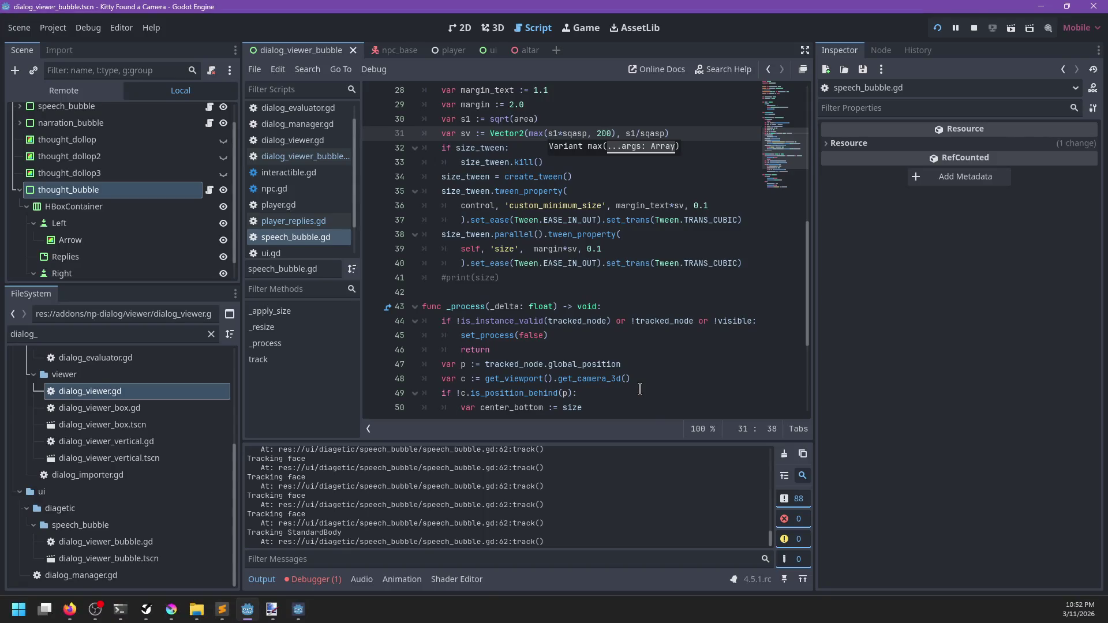
key("BackSpace")
type("1")
key("ctrl+s")
key("alt+Tab")
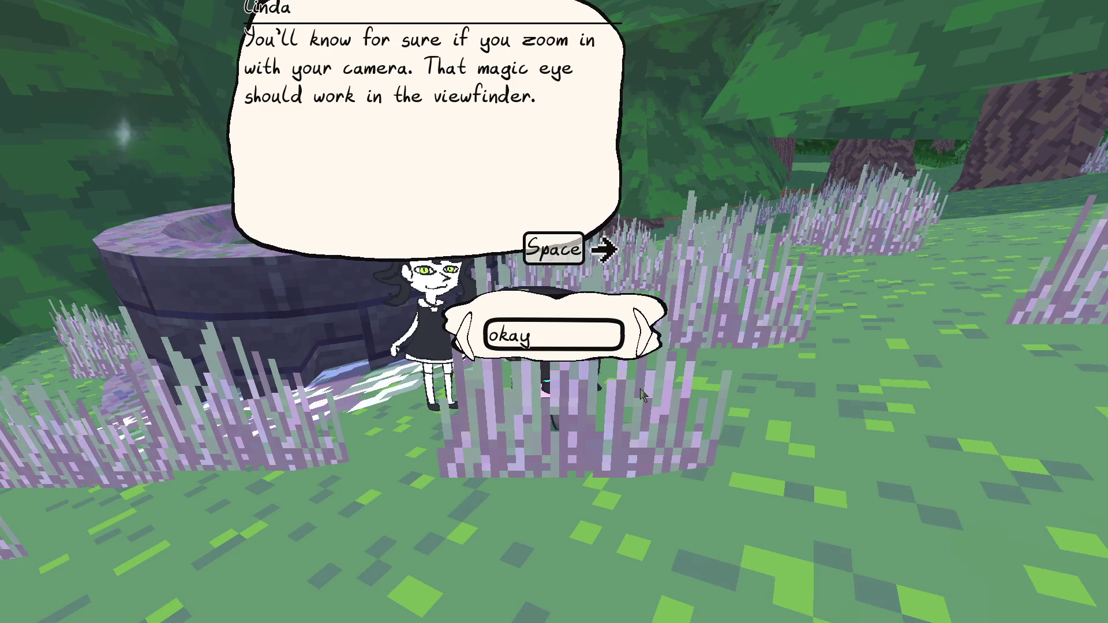
key("space")
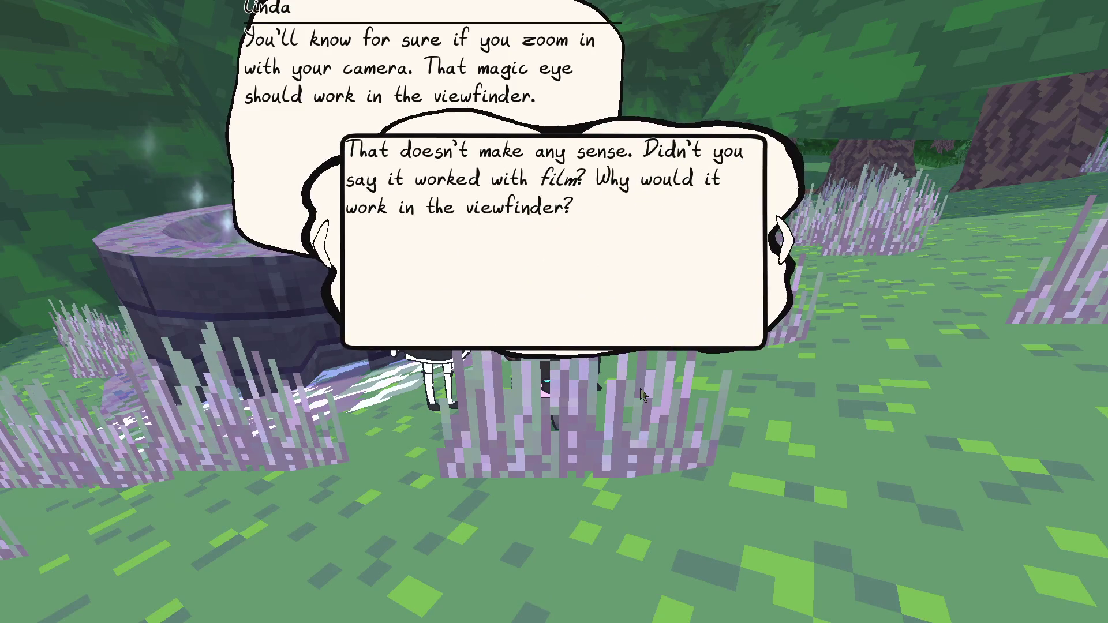
key("space")
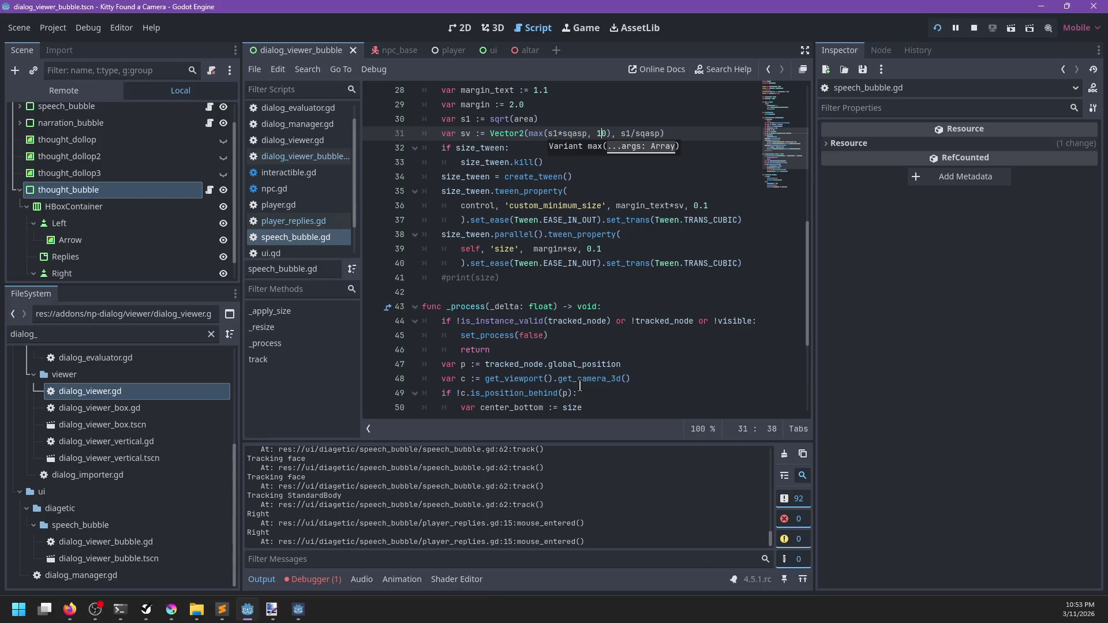
Try minimums of 110 and then 140, checking the bubble in game.
key("ctrl+s")
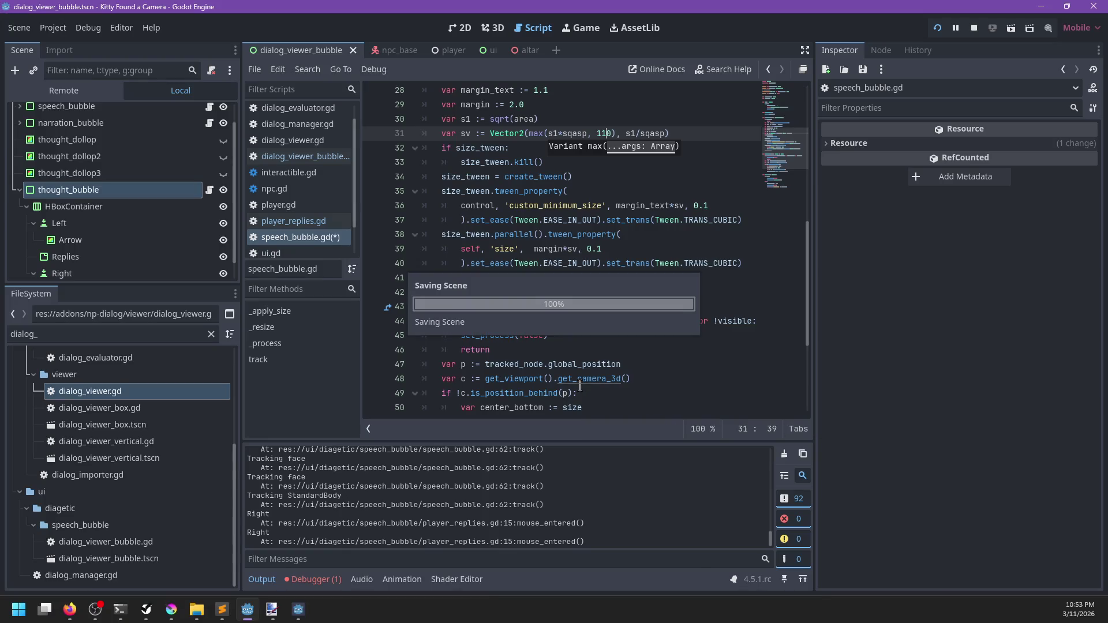
key("alt+Tab")
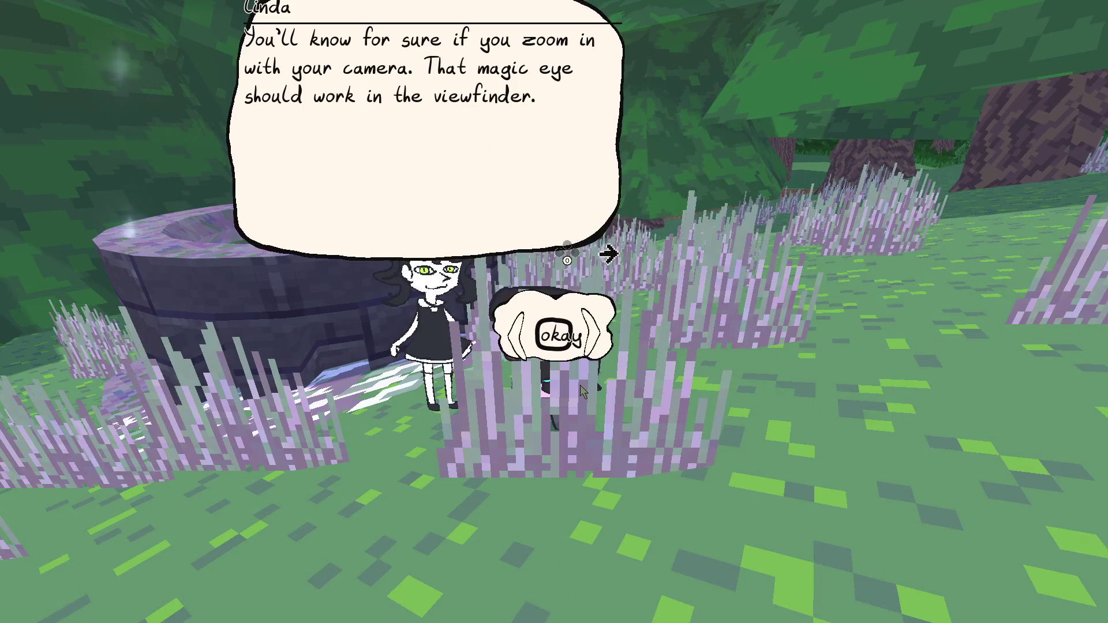
key("alt+Tab")
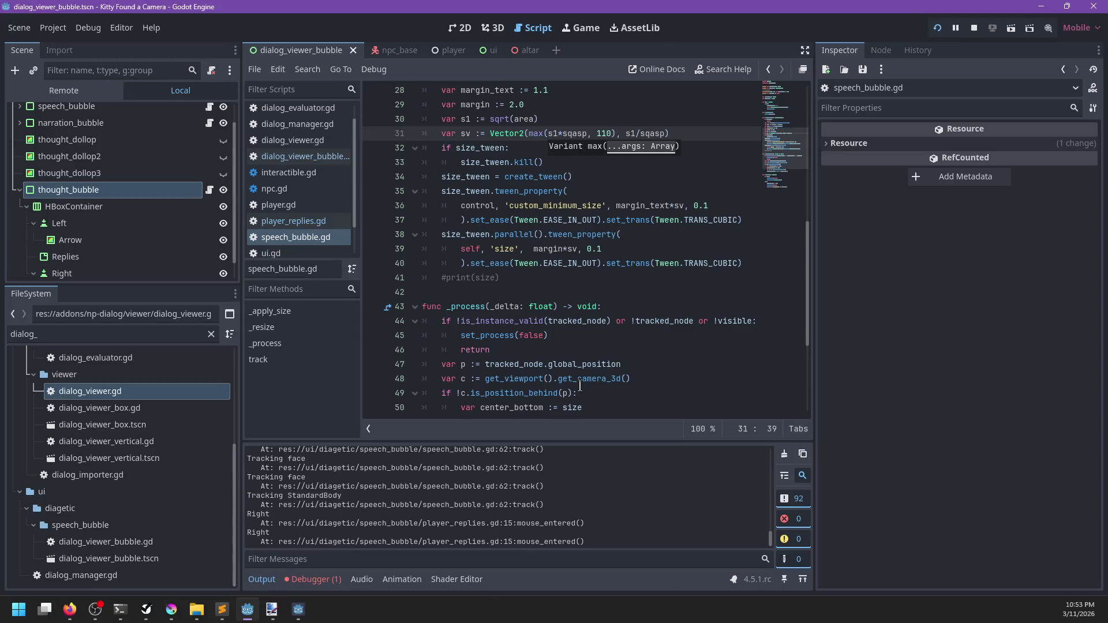
key("BackSpace")
type("4")
key("ctrl+s")
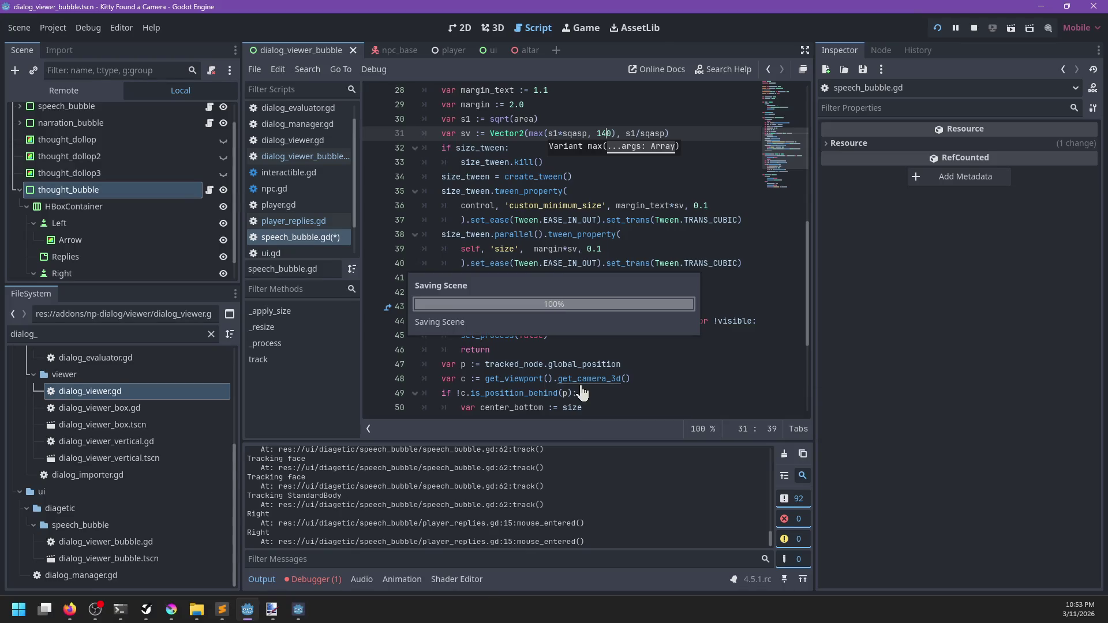
Check the 140 bubble in game, then lower the minimum to 130 and save.
key("alt+Tab")
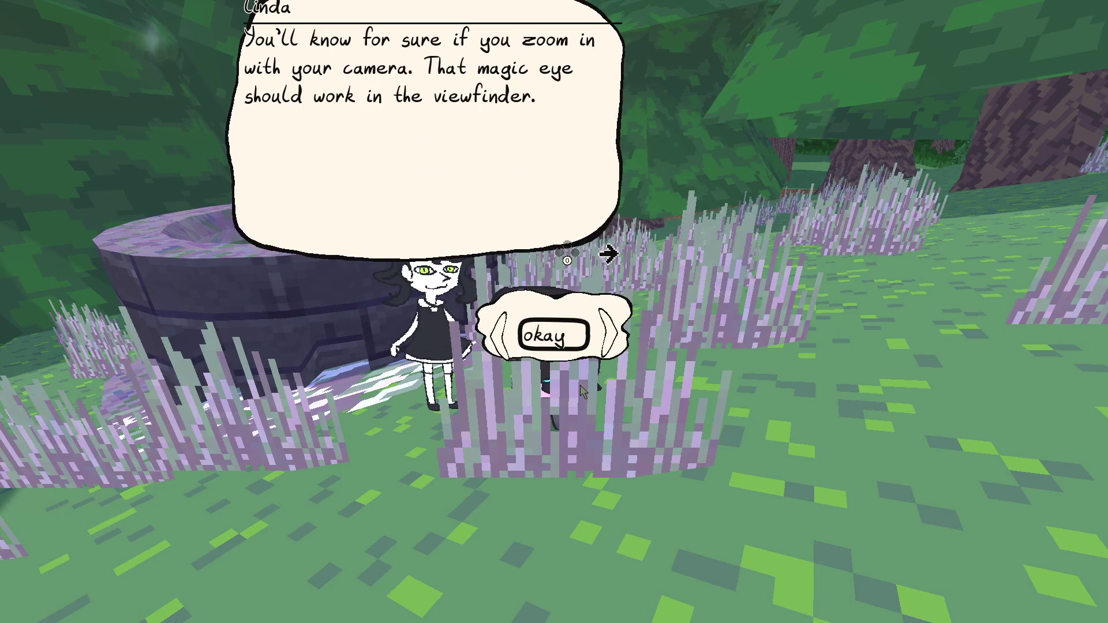
key("alt+Tab")
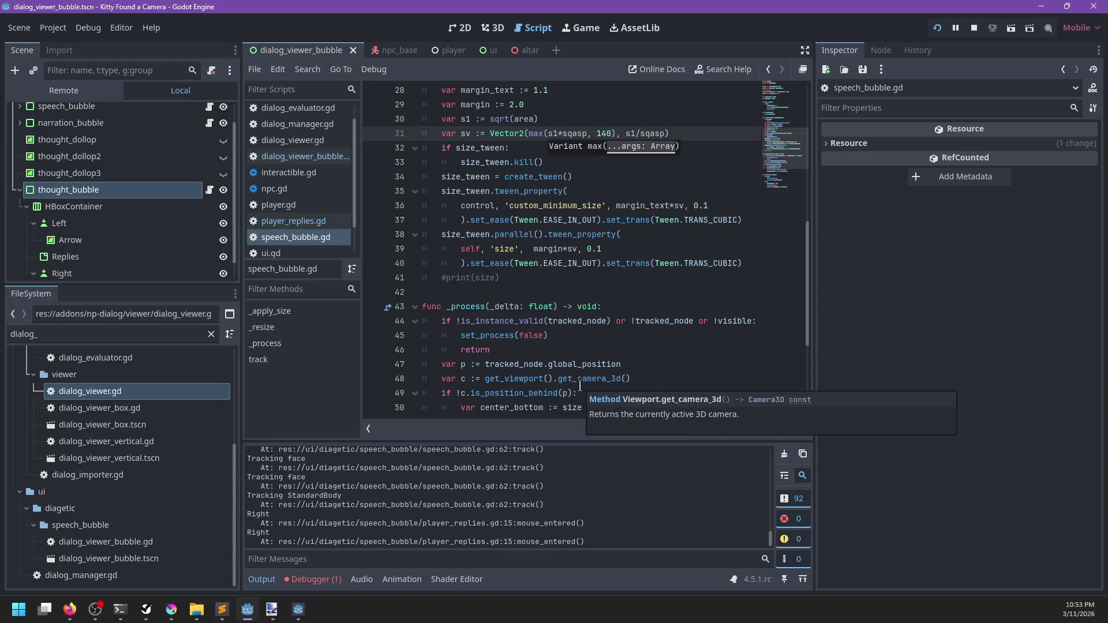
key("BackSpace")
type("3")
key("ctrl+s")
Play-test the 130 minimum through Linda's okay reply, then pause the game.
key("alt+Tab")
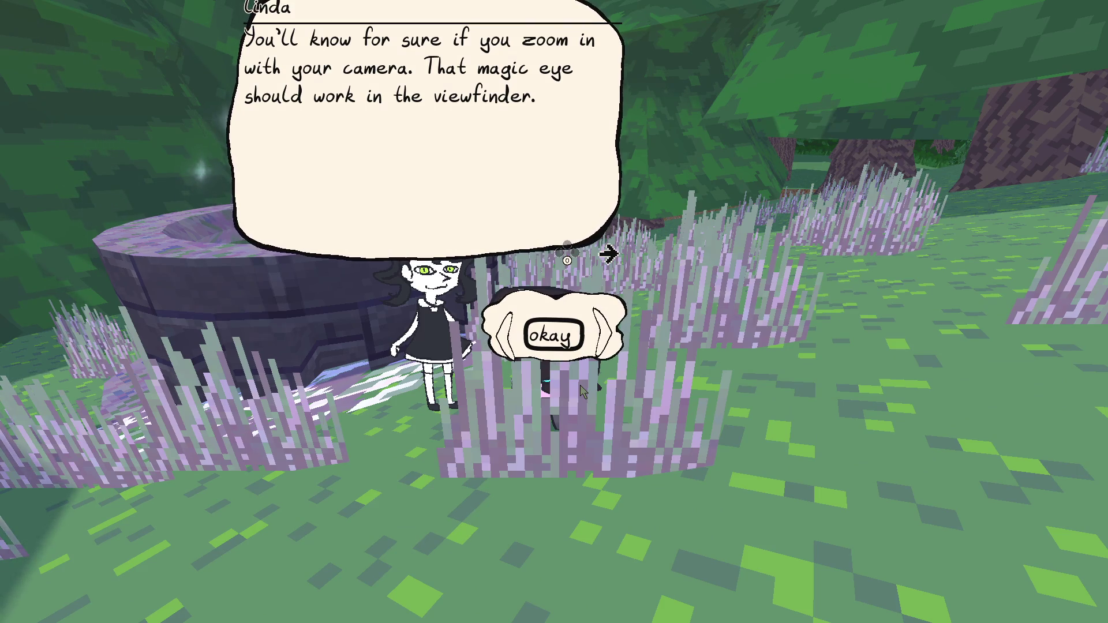
key("Left")
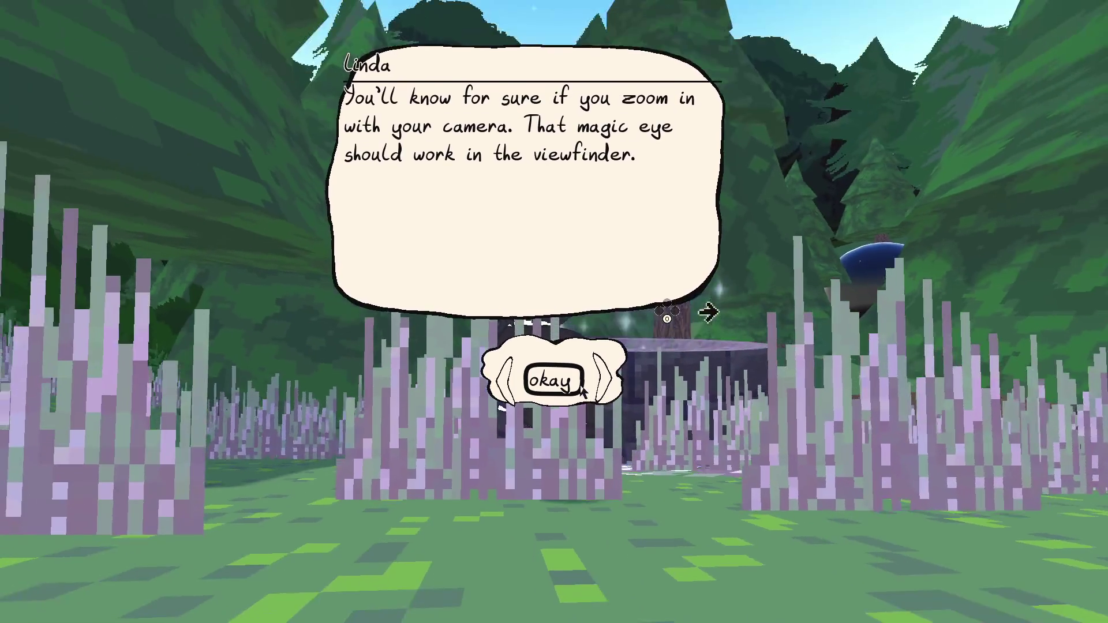
key("Return")
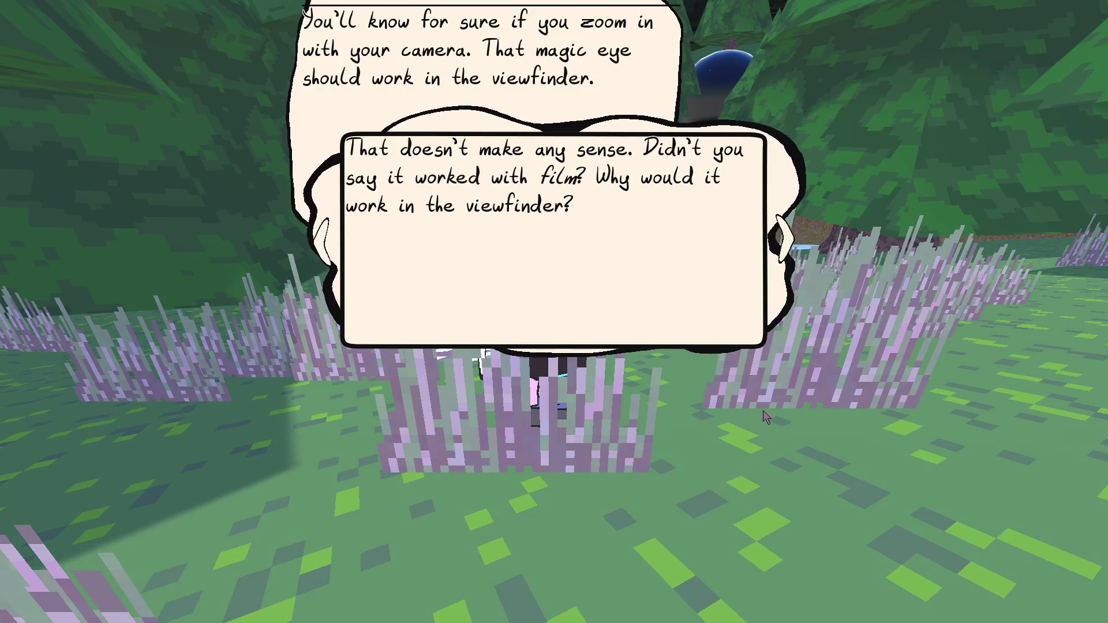
key("Return")
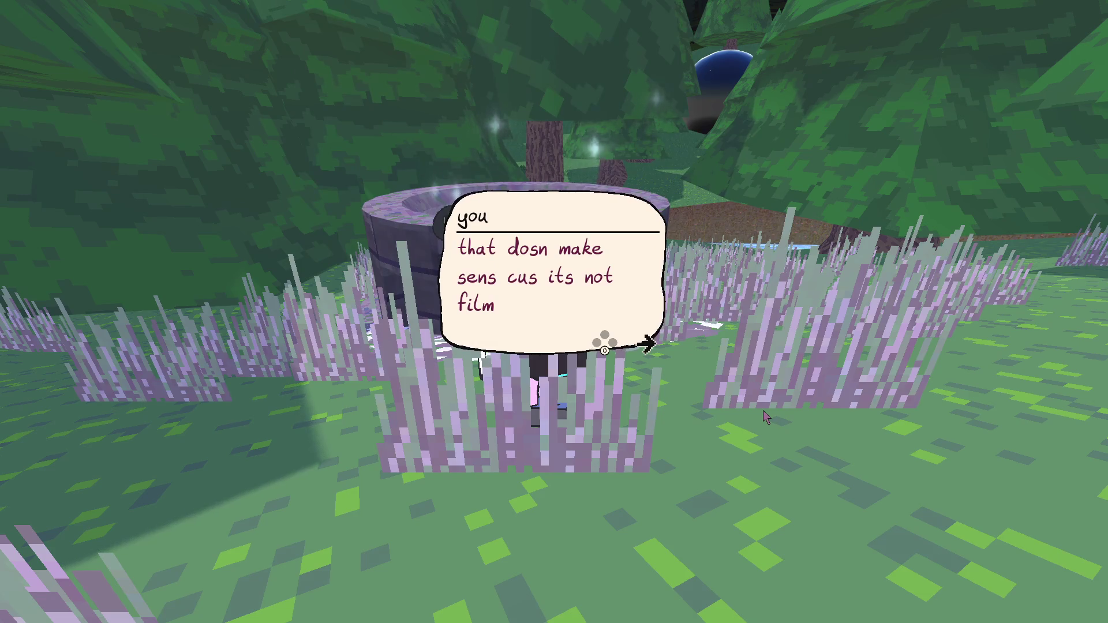
key("Return")
key("Return")
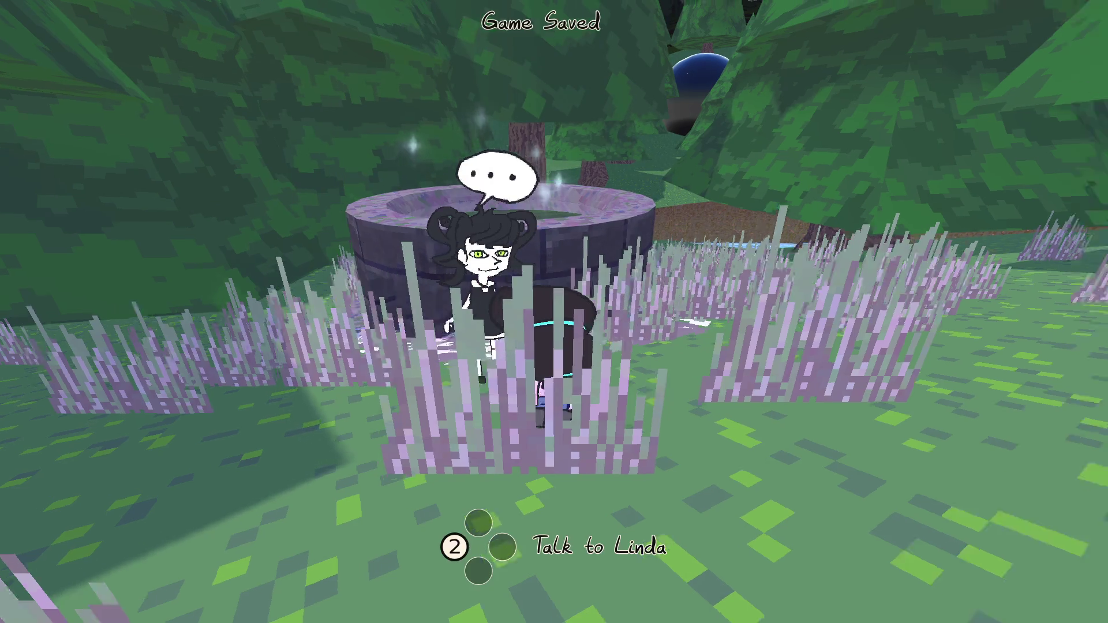
key("Escape")
Replace the height term s1/sqasp on line 31 with 0, save, and resume the game.
key("alt+Tab")
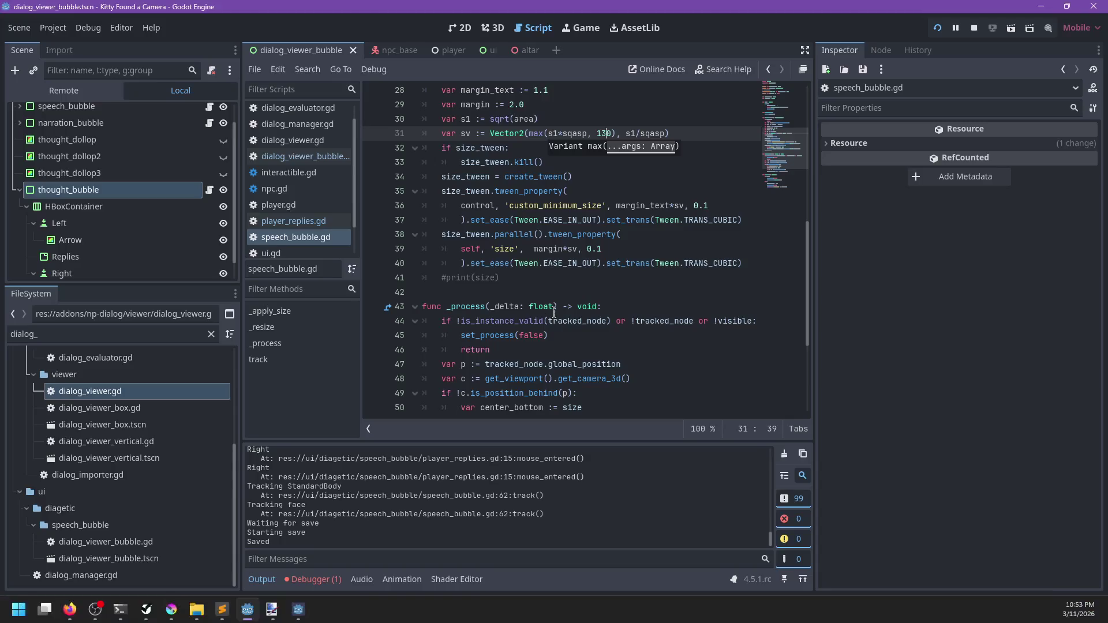
left_click(669, 124)
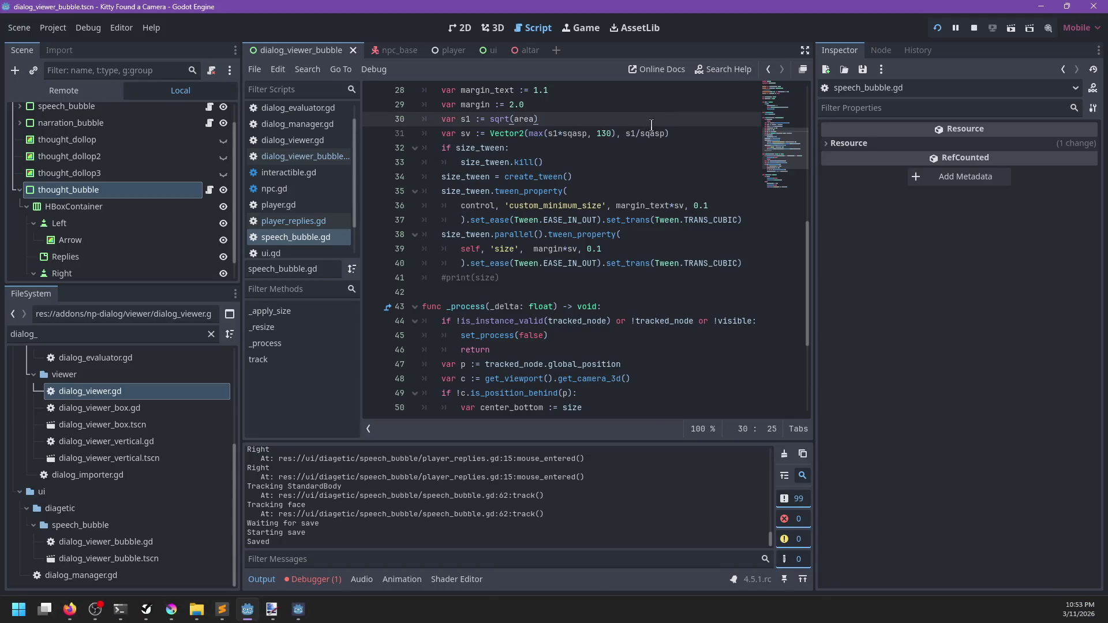
left_click_drag(662, 130, 625, 131)
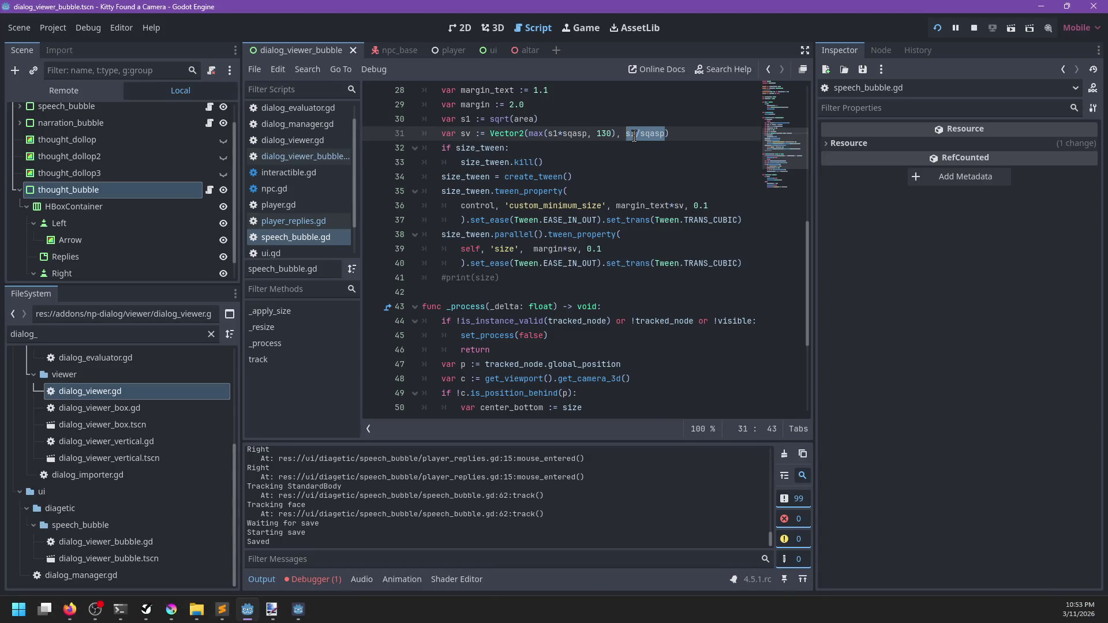
type("0")
key("ctrl+s")
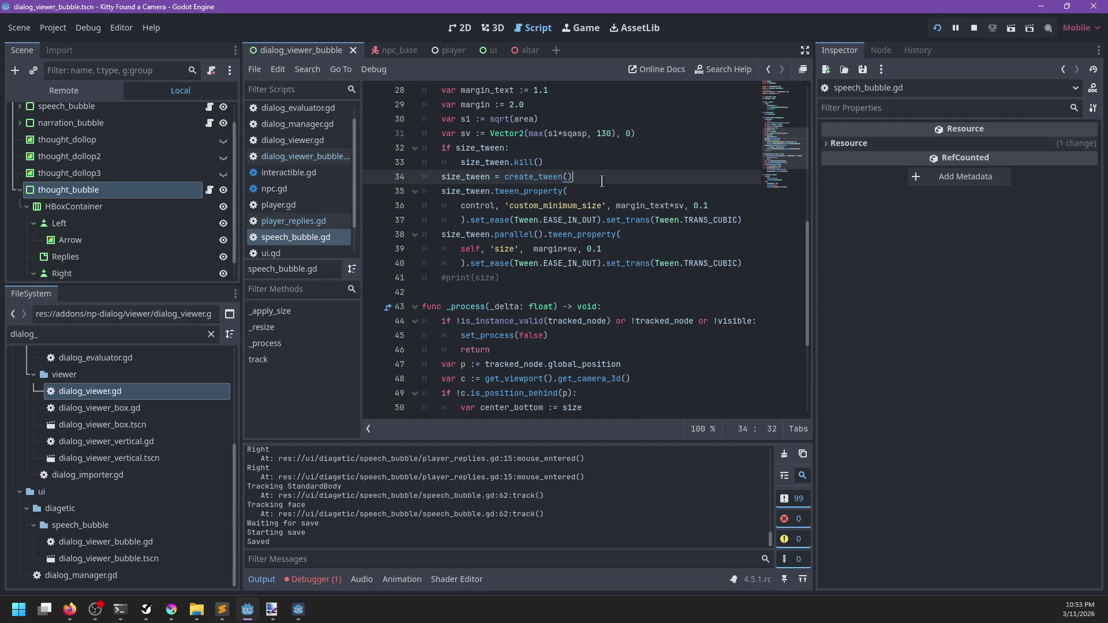
key("alt+Tab")
key("Escape")
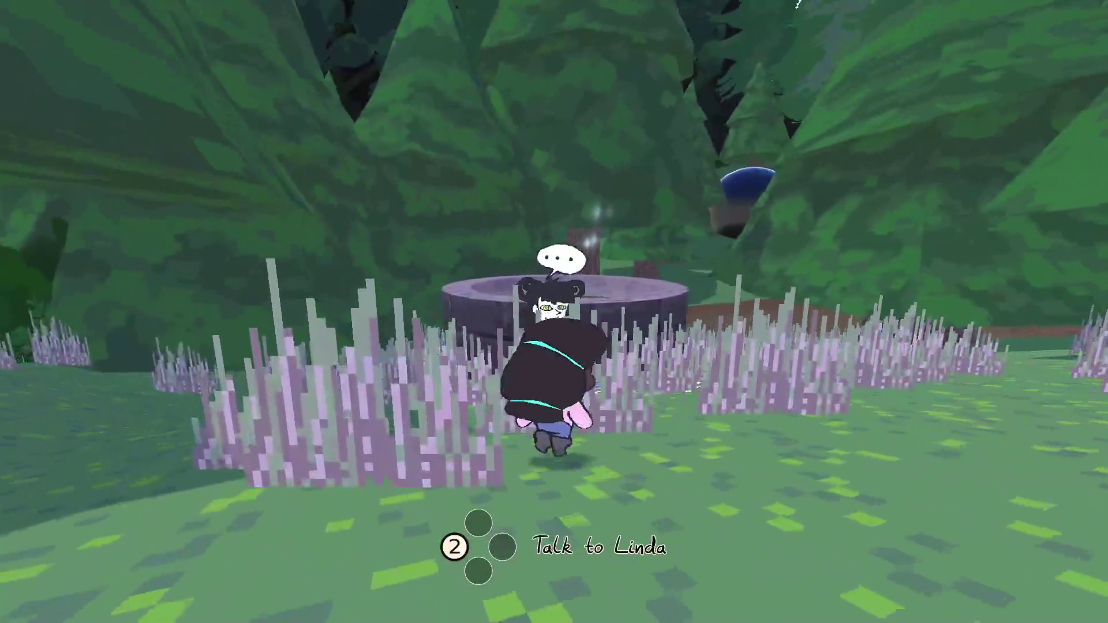
Talk to Linda and cycle between her reply choices.
key("e")
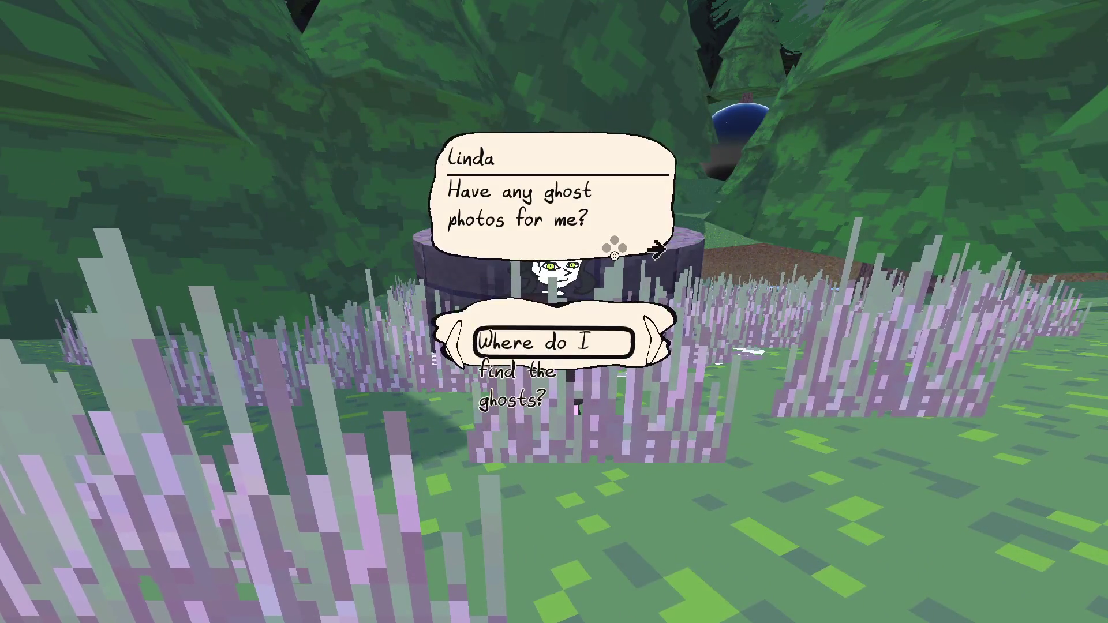
key("d")
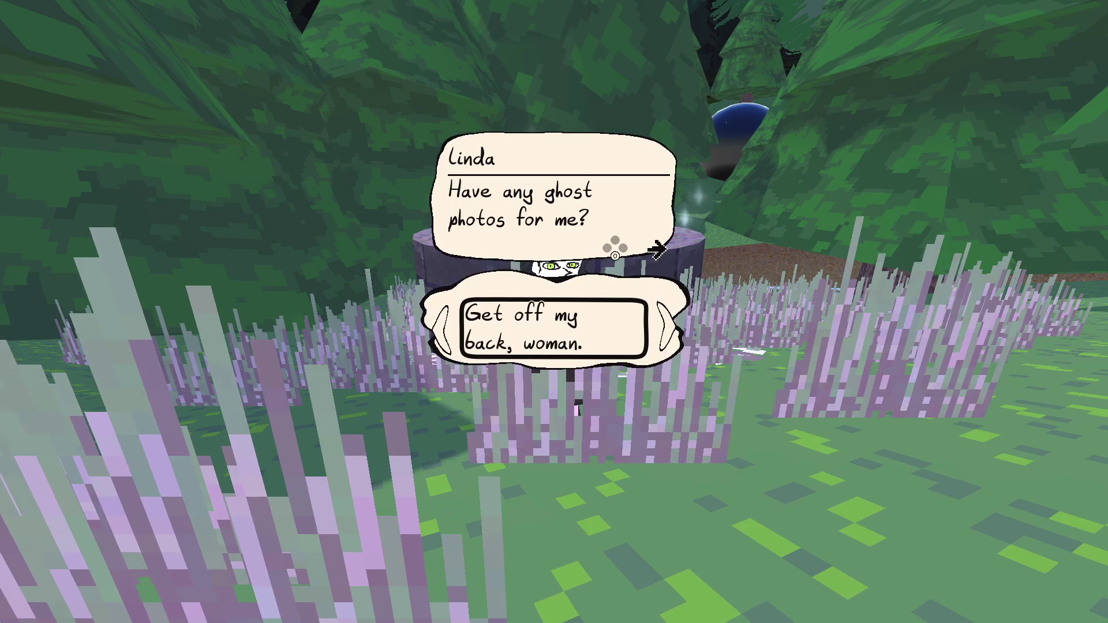
key("a")
key("d")
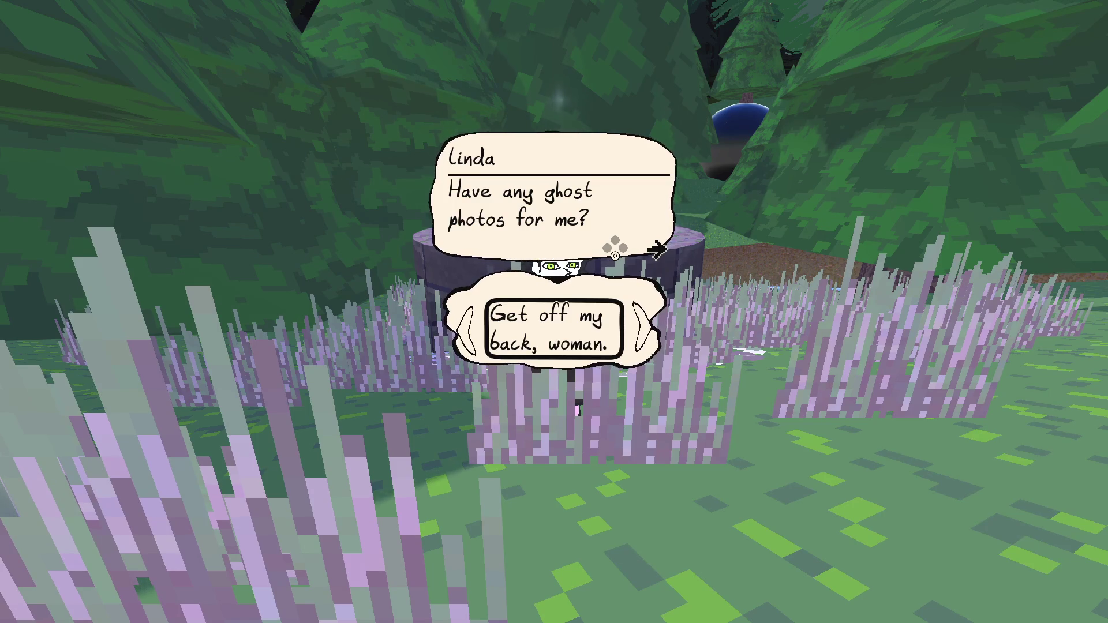
key("a")
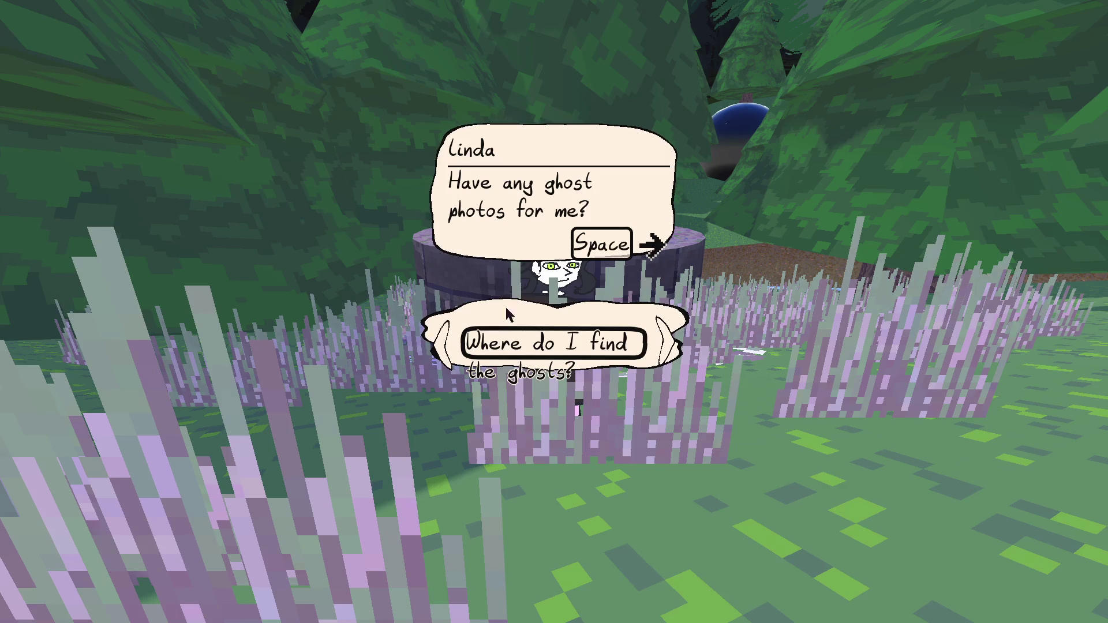
key("d")
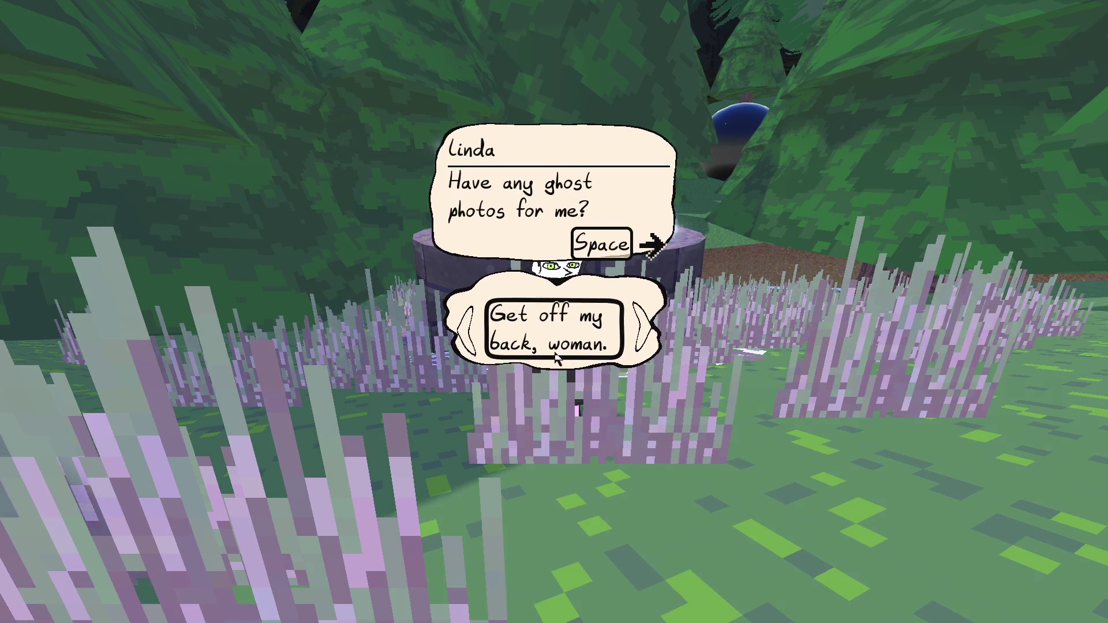
key("a")
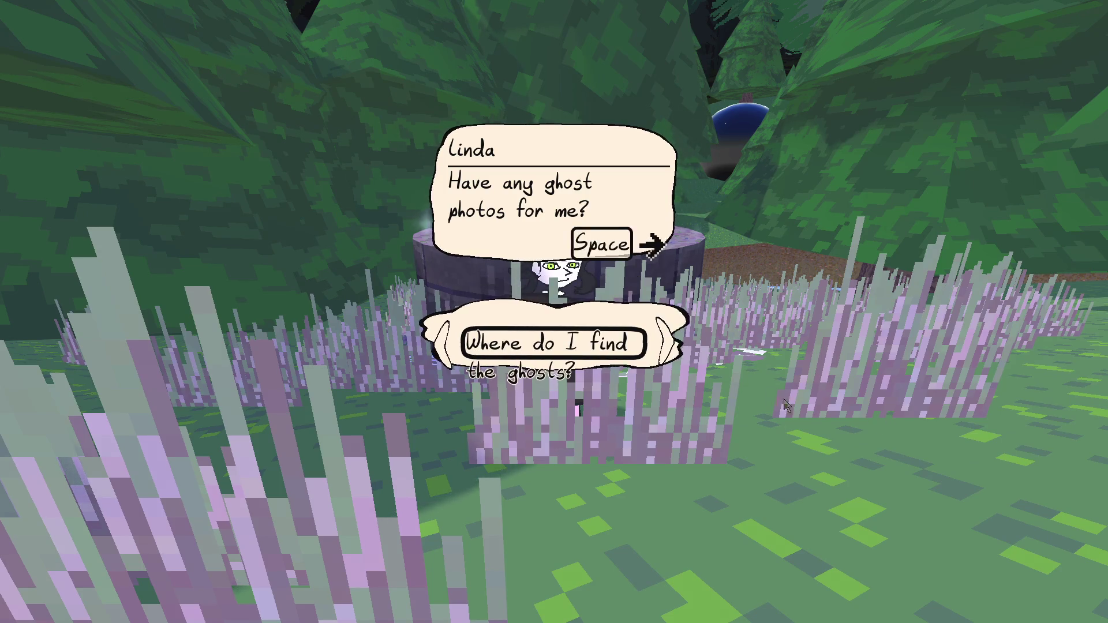
Choose 'Where do I find the ghosts?' and advance through Linda's lines to the replies.
key("space")
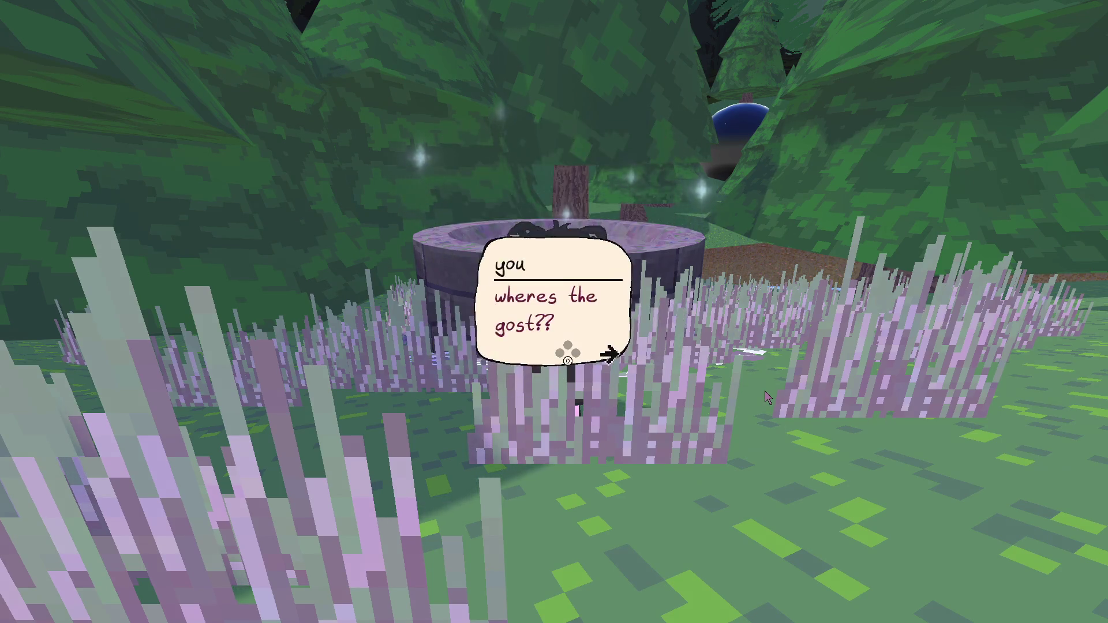
key("space")
key("space")
key("space")
key("space")
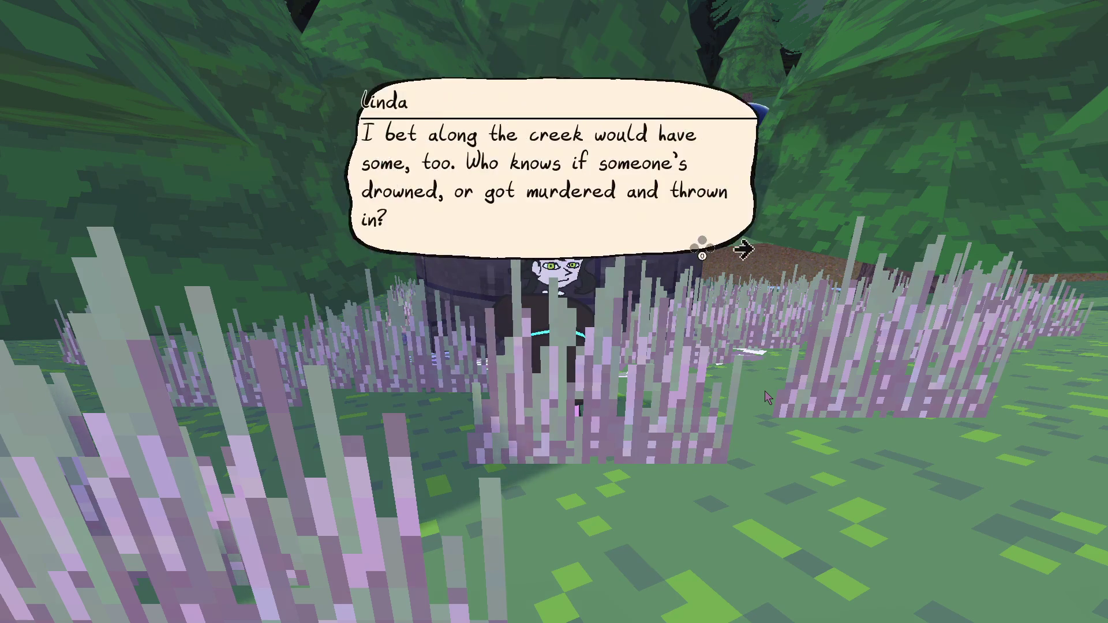
key("space")
key("space")
key("space")
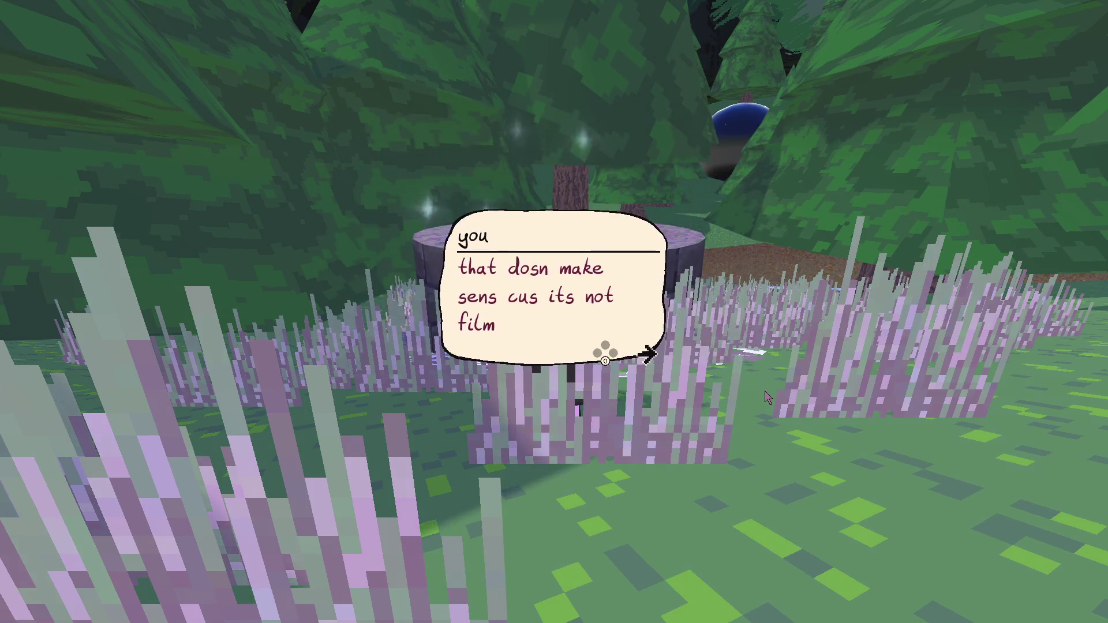
key("space")
key("space")
key("space")
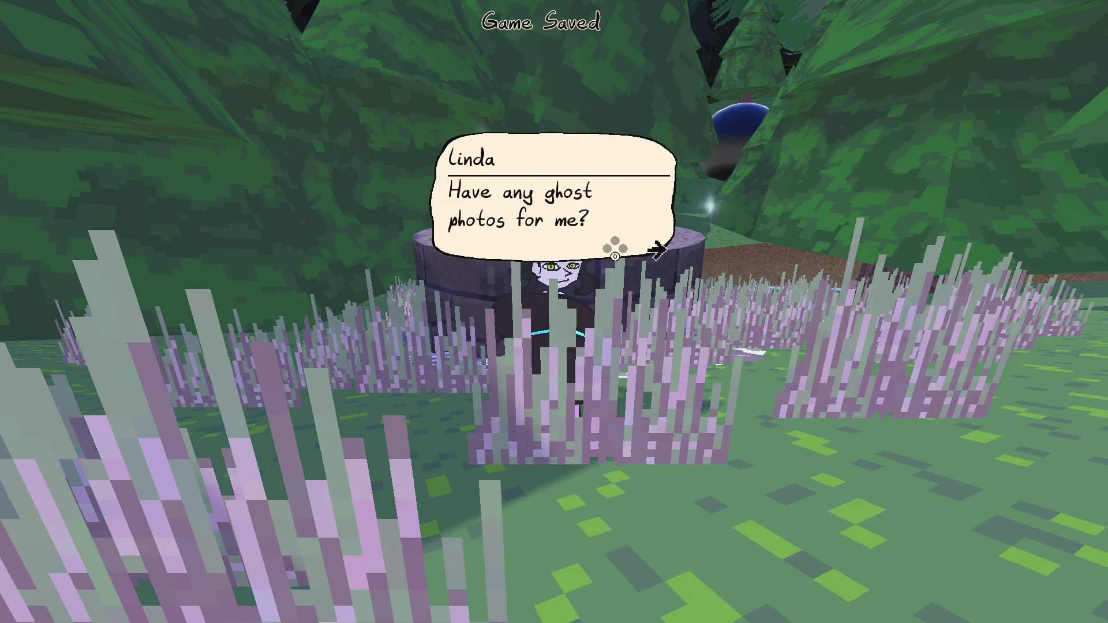
key("Right")
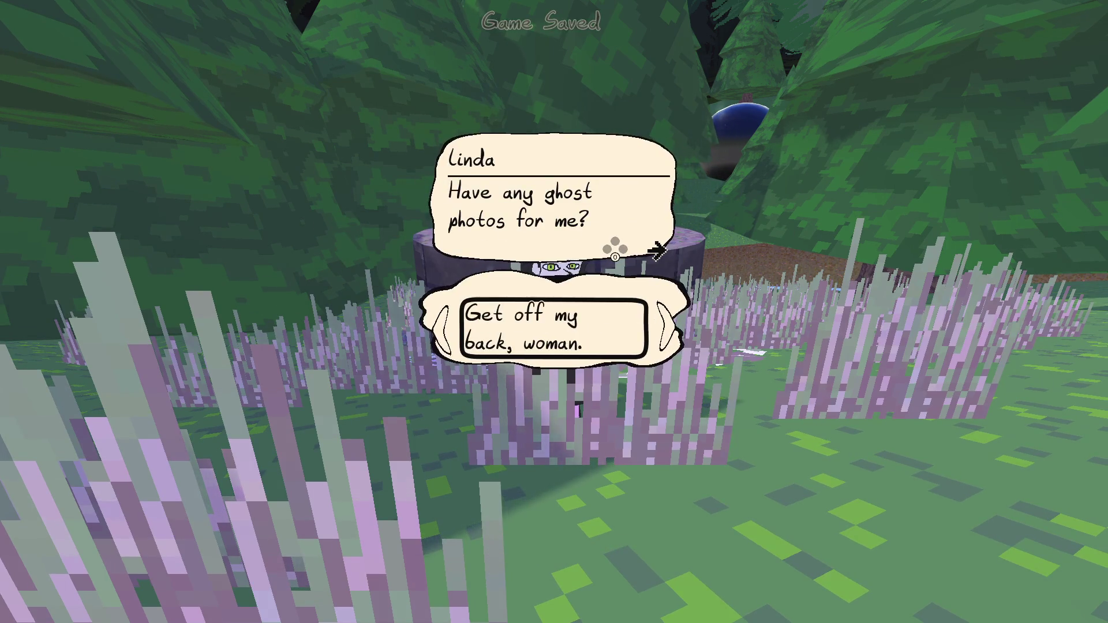
key("Right")
key("Right")
key("Right")
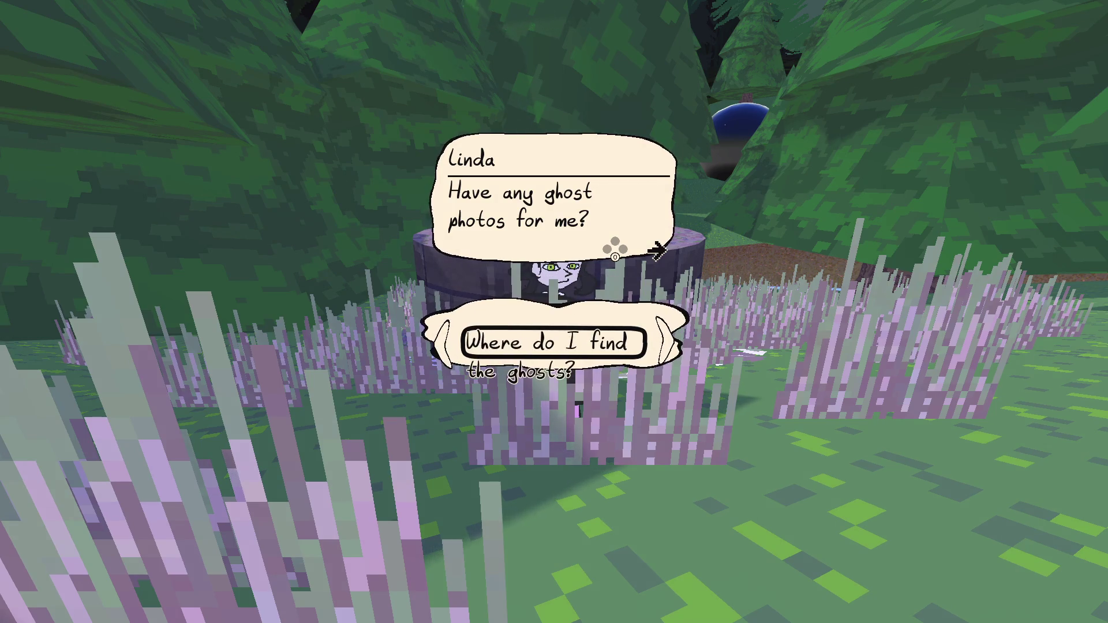
Undo the zero height to restore s1/sqasp, save, and check the bubble in game.
key("alt+Tab")
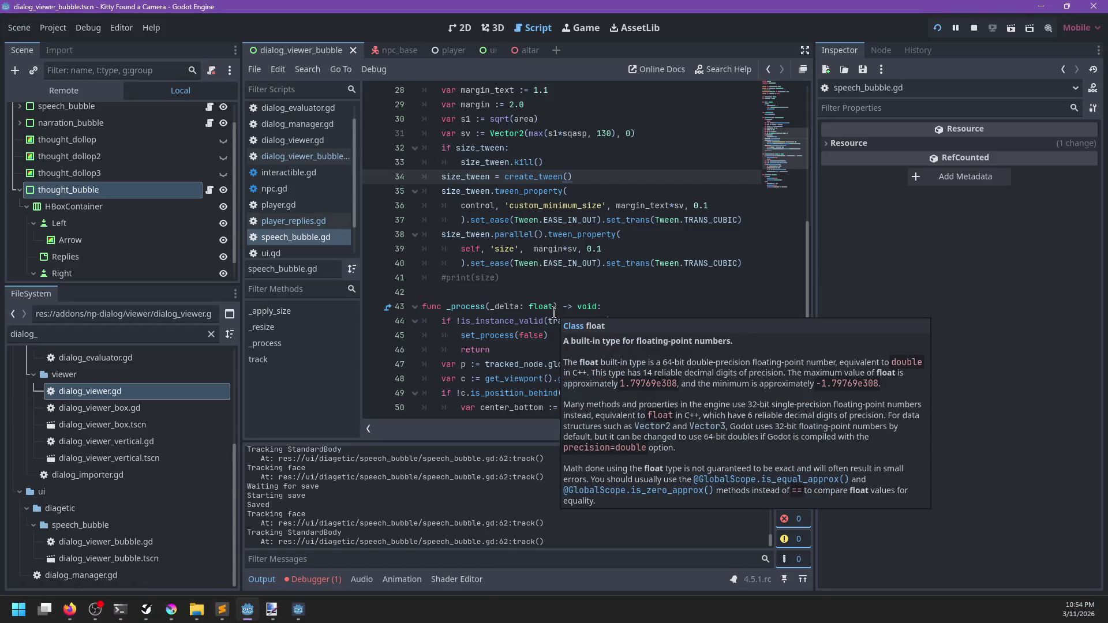
key("ctrl+z")
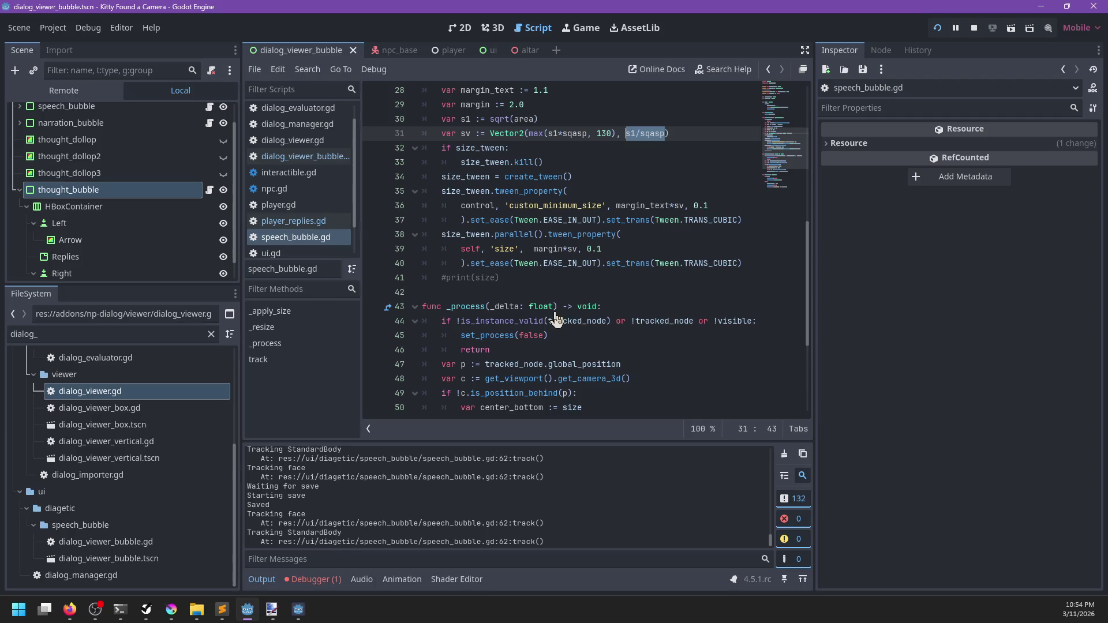
key("ctrl+s")
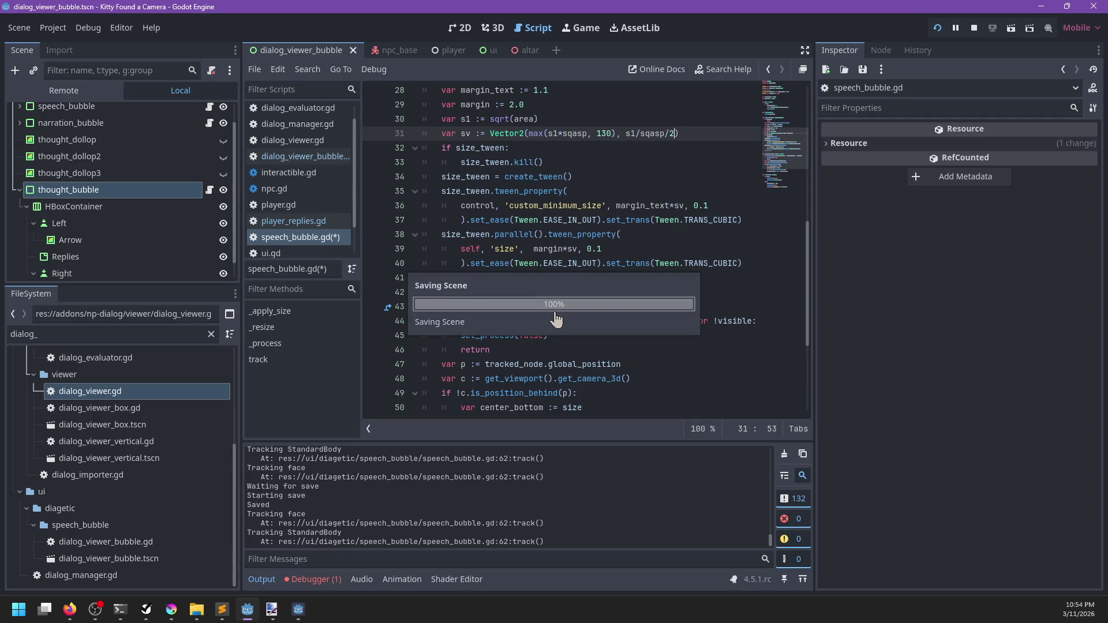
key("alt+Tab")
key("Right")
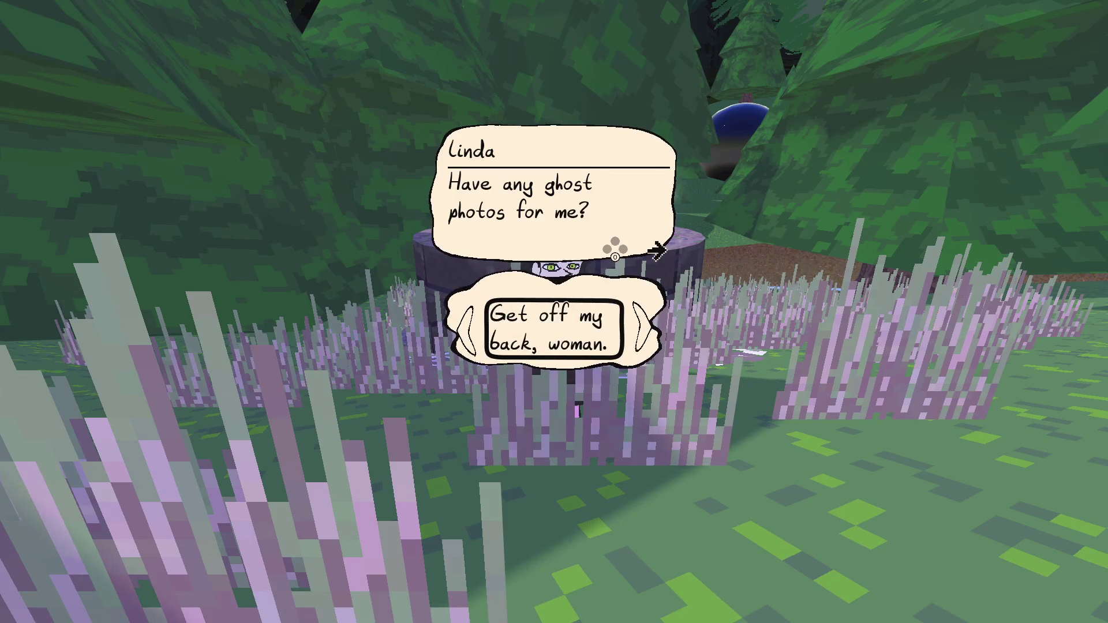
key("Left")
Try halving the height term (/2, then *0.5) and compare the bubbles in game.
key("alt+Tab")
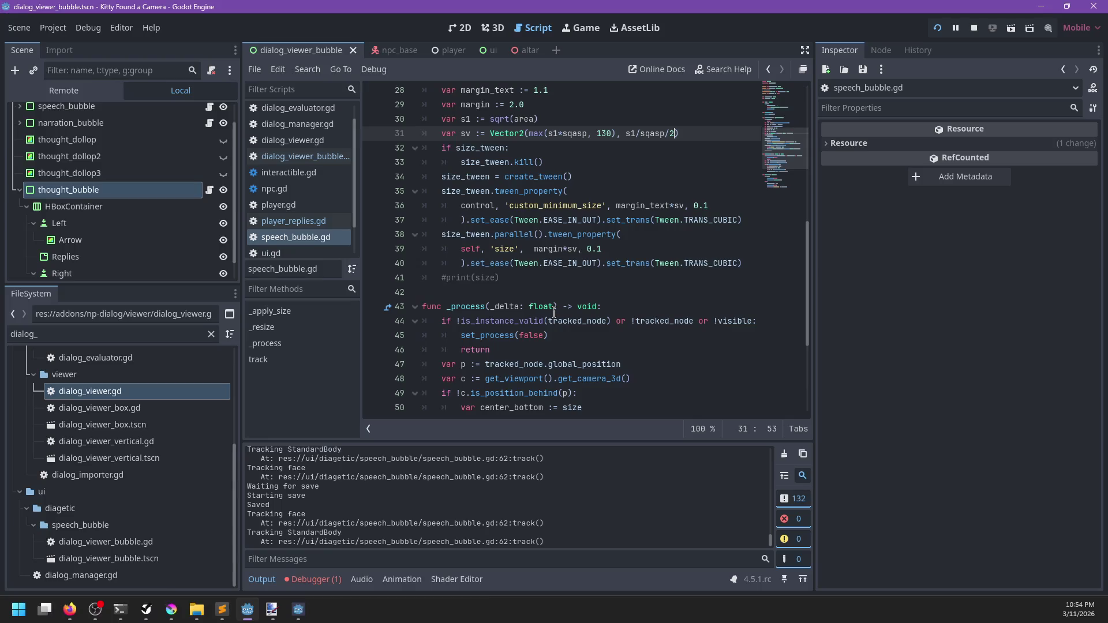
key("ctrl+s")
key("alt+Tab")
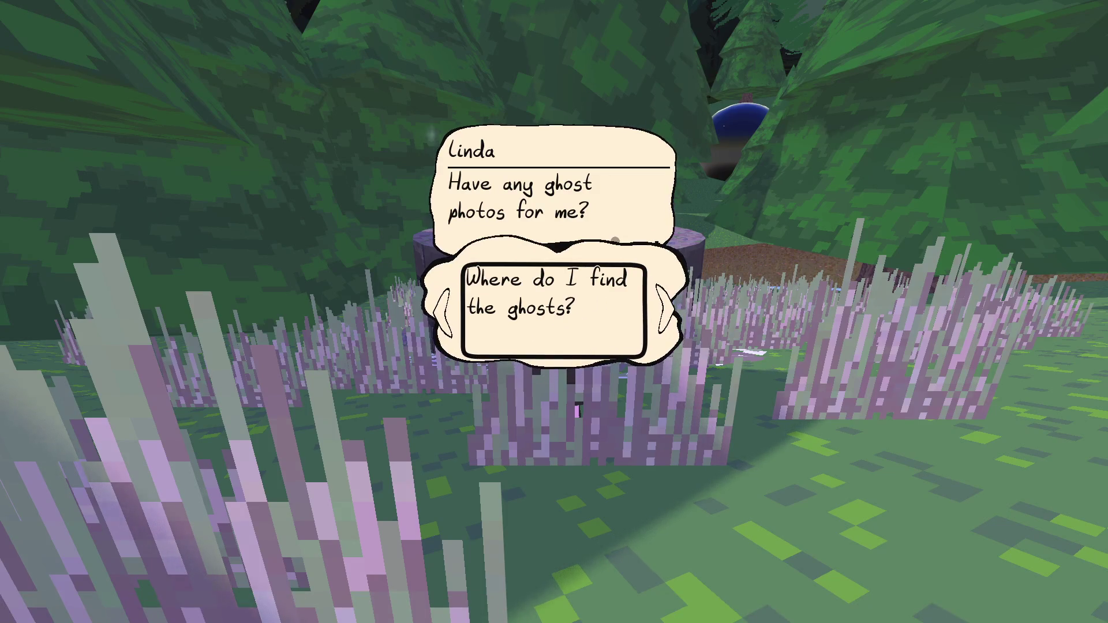
key("alt+Tab")
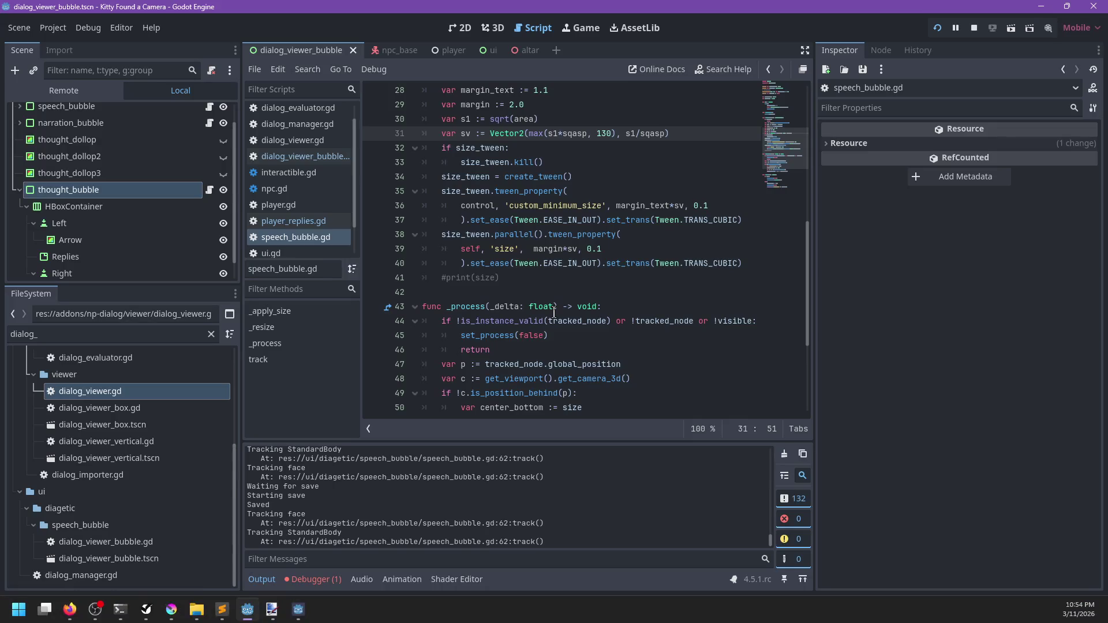
type("*0.5")
key("ctrl+s")
key("alt+Tab")
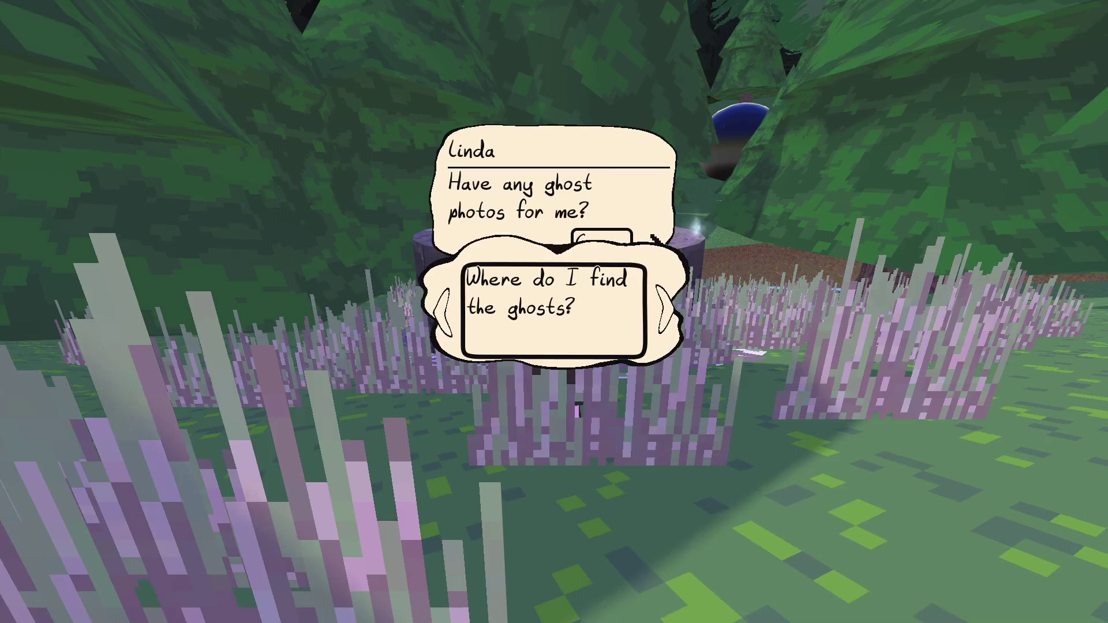
key("Right")
key("Left")
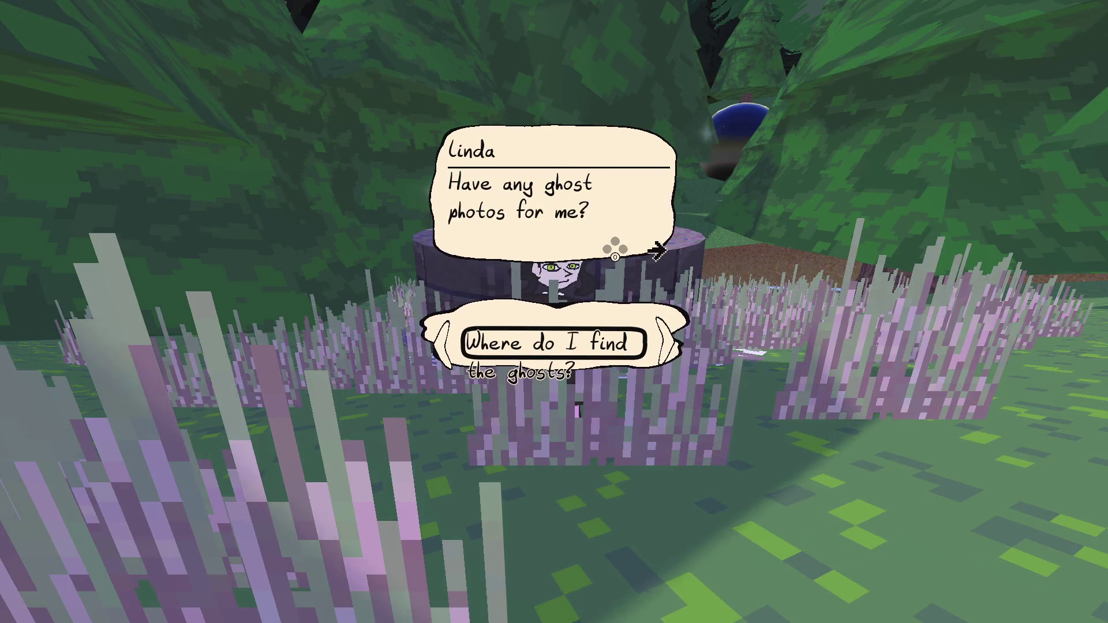
Change the height multiplier to *0.8, save, and check the bubble in game.
key("alt+Tab")
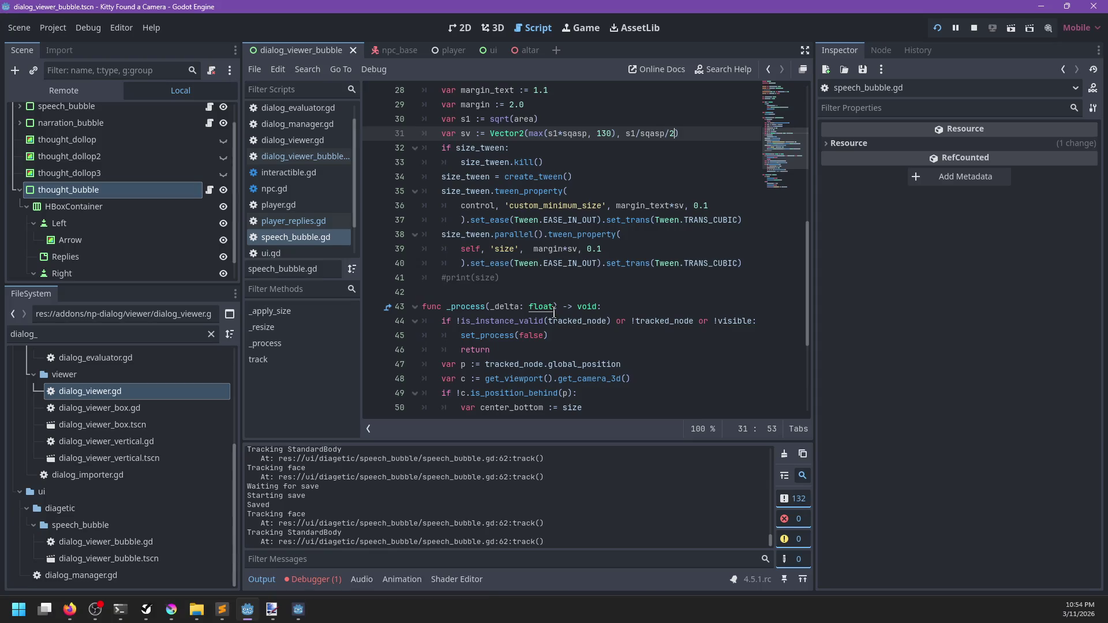
key("ctrl+s")
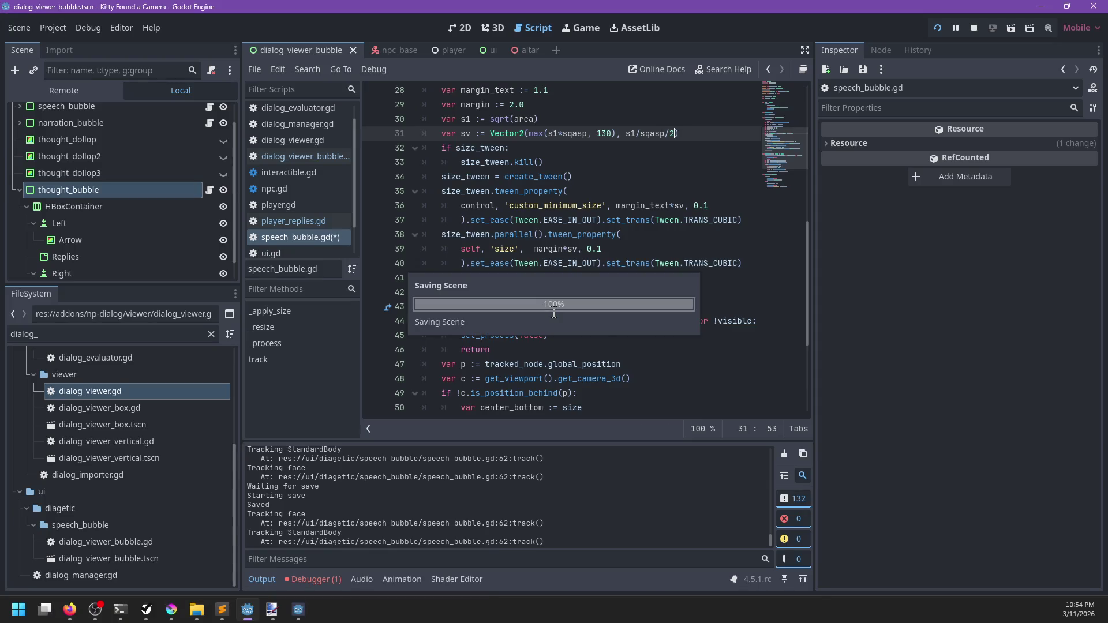
key("BackSpace")
key("BackSpace")
key("ctrl+s")
key("alt+Tab")
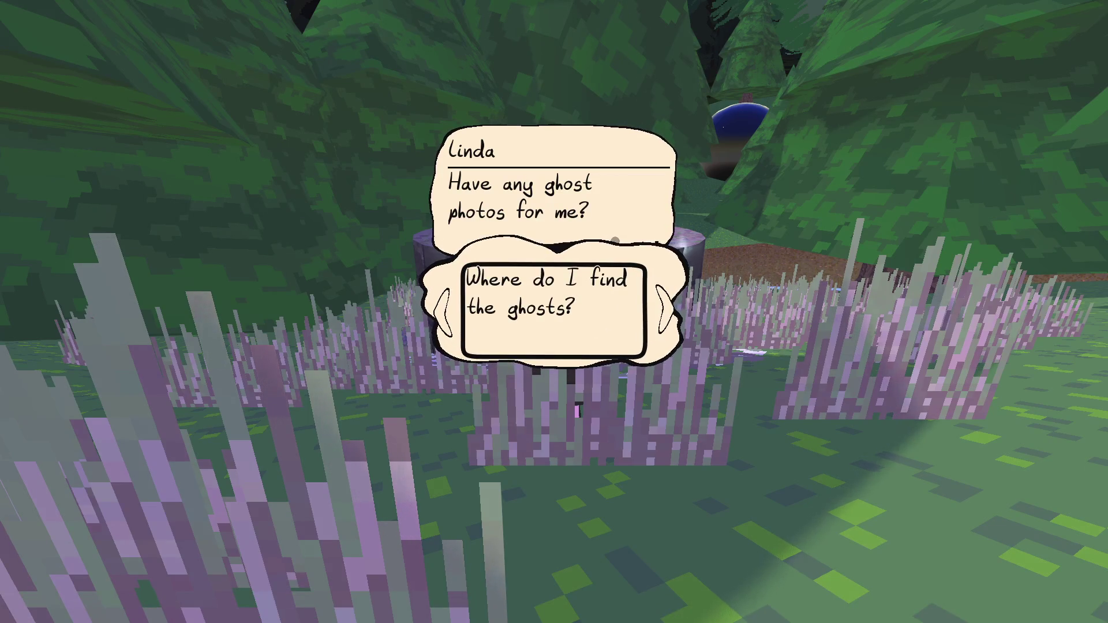
key("alt+Tab")
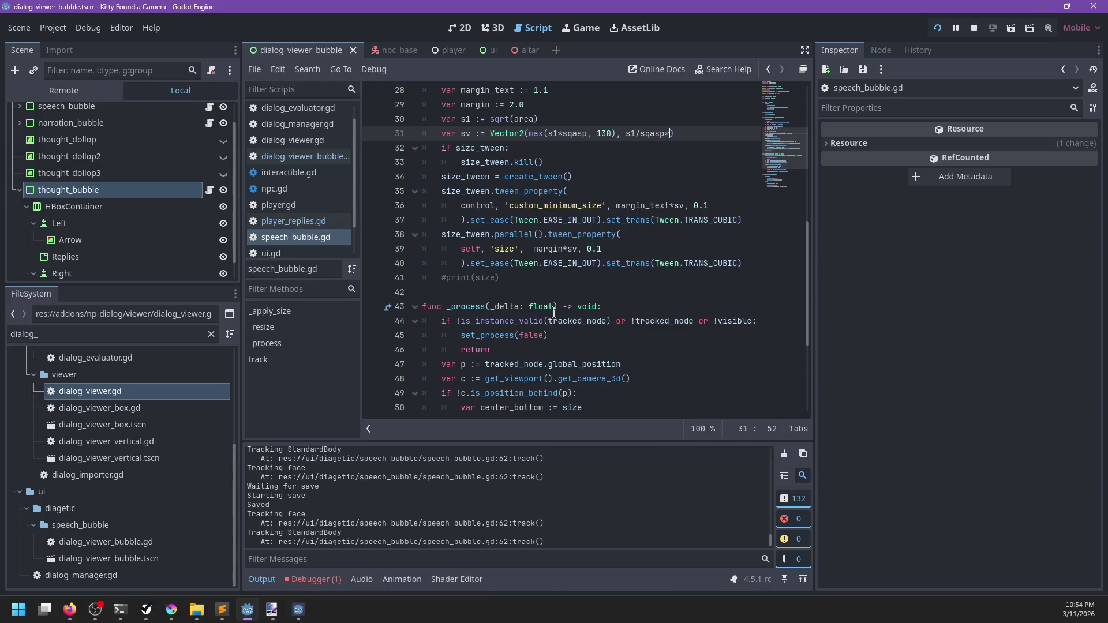
type("0.8")
key("ctrl+s")
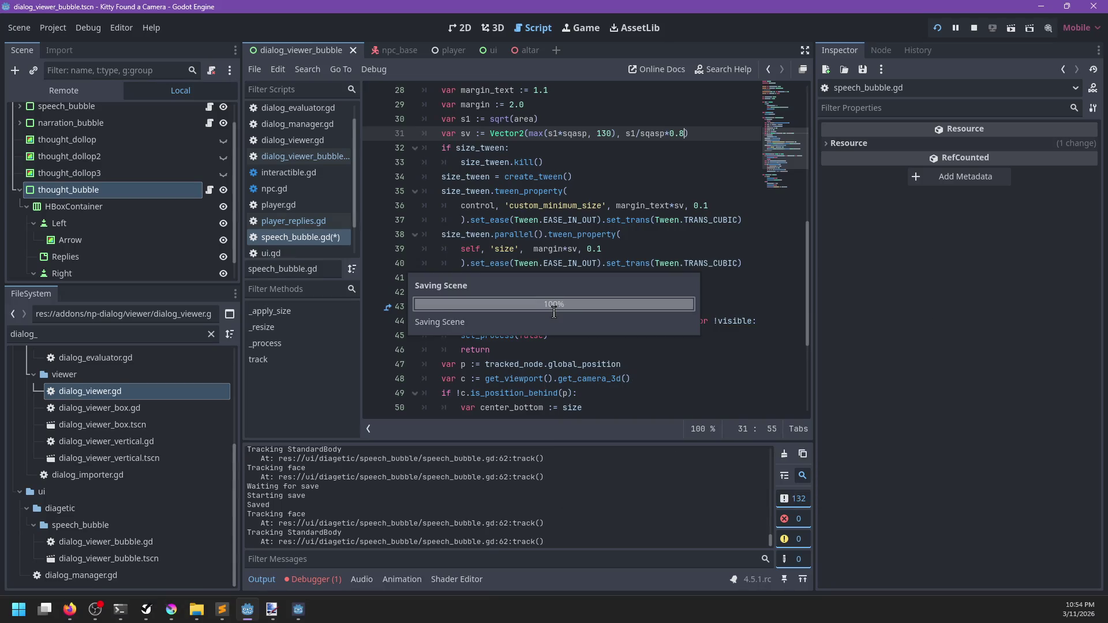
key("alt+Tab")
Choose 'Where do I find the ghosts?', advance through Linda's lines, and pick okay to finish.
key("Right")
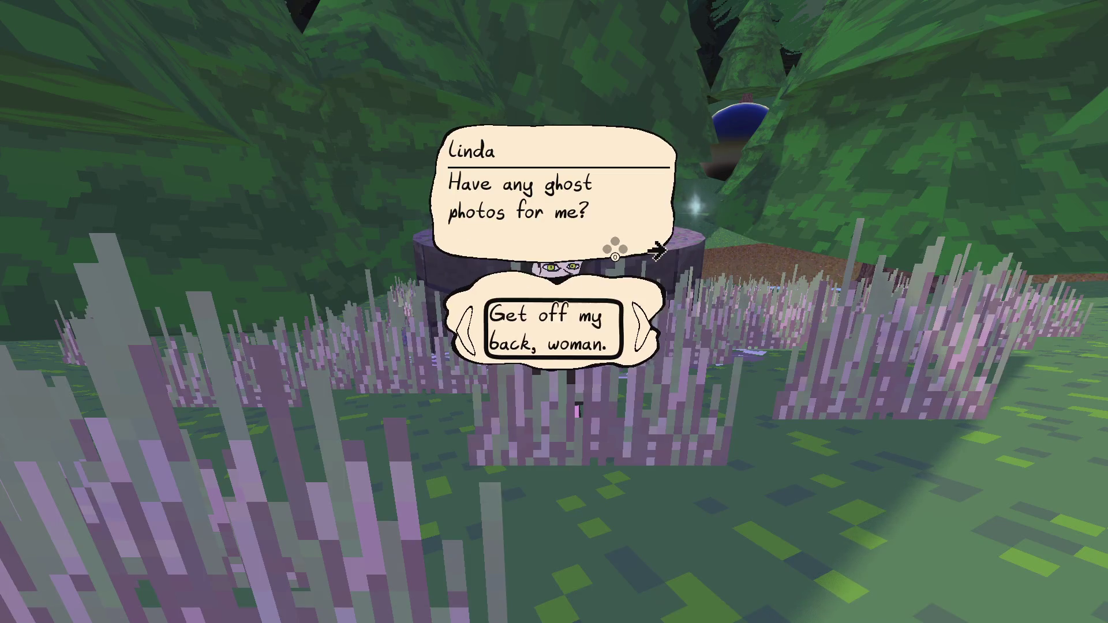
key("Left")
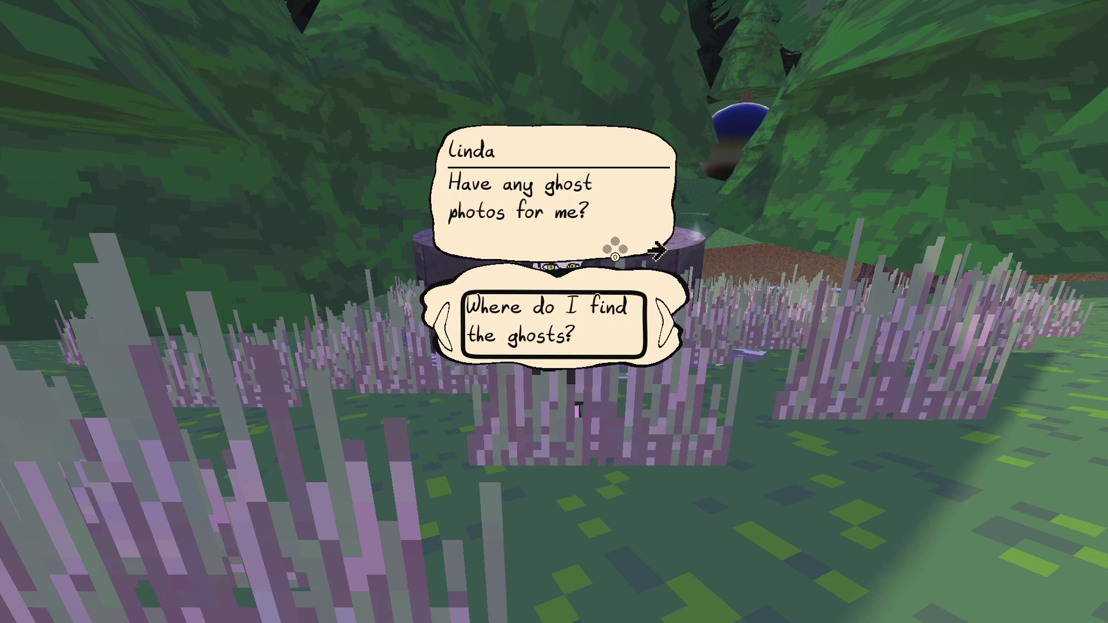
key("Return")
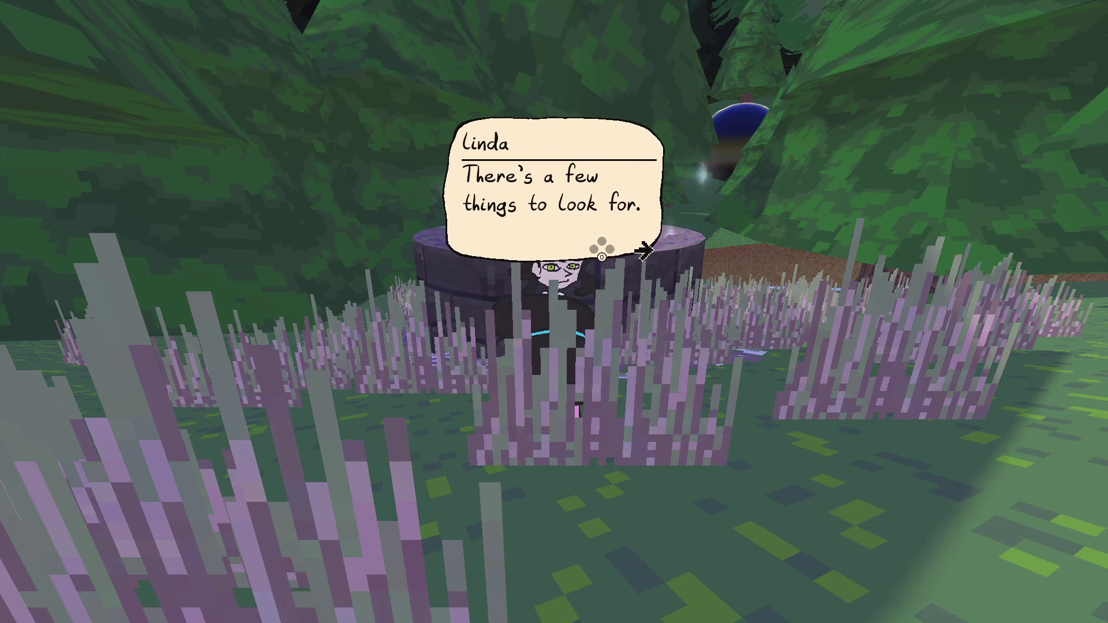
key("Return")
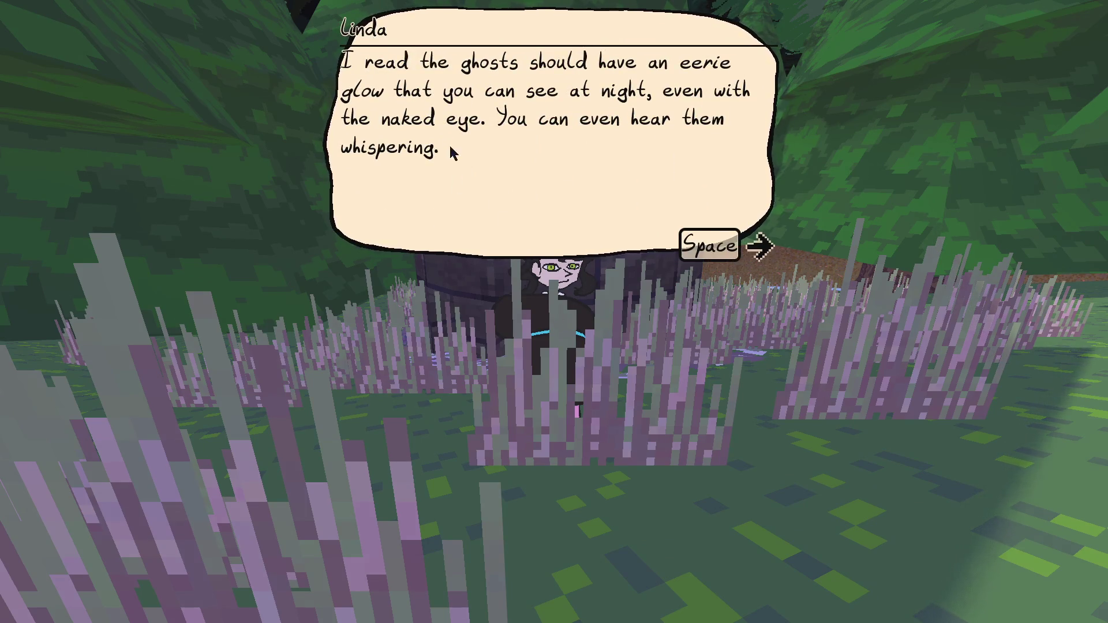
key("space")
key("space")
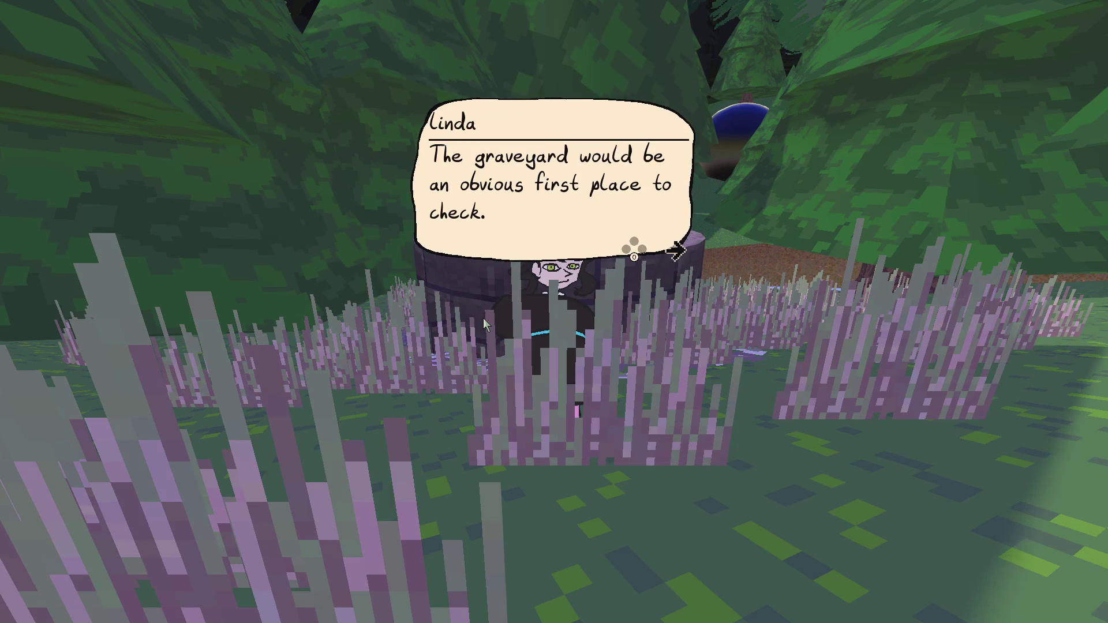
key("space")
key("space")
key("space")
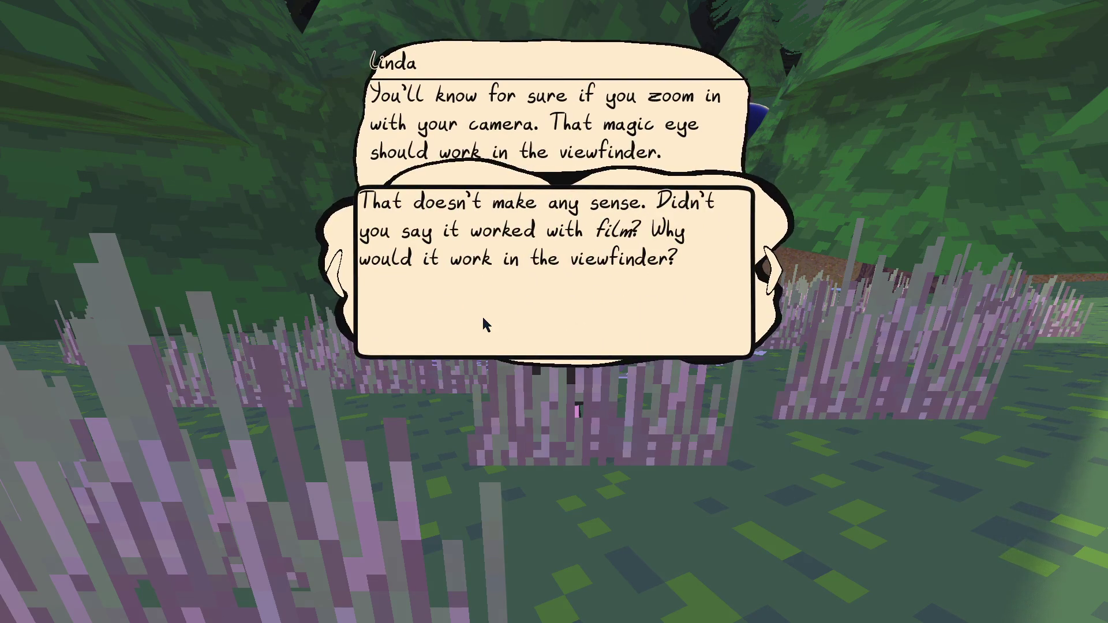
key("space")
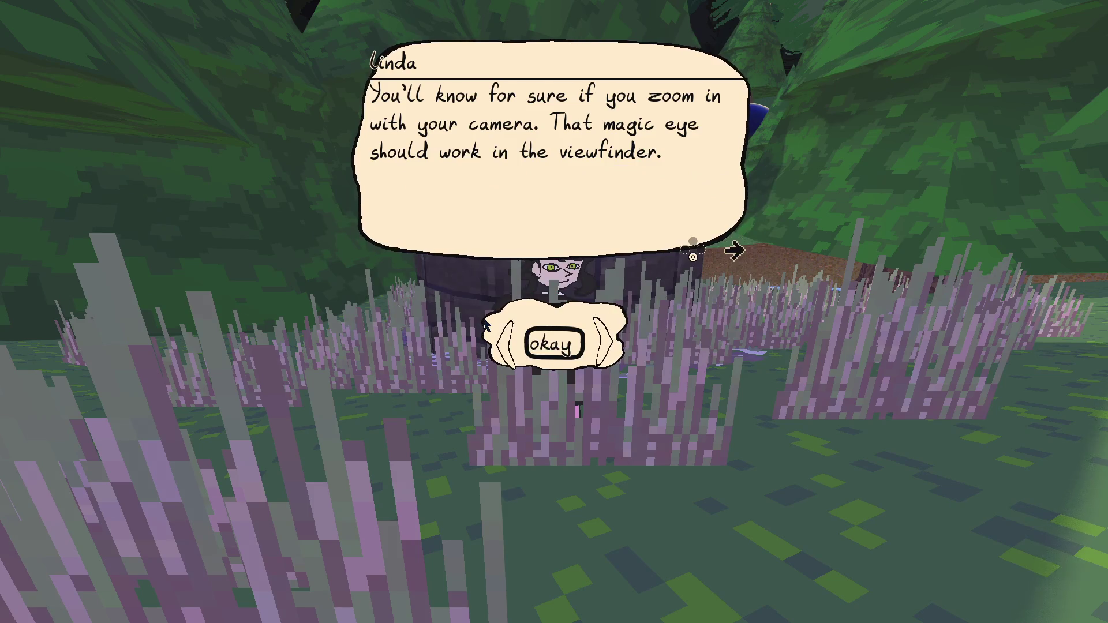
key("space")
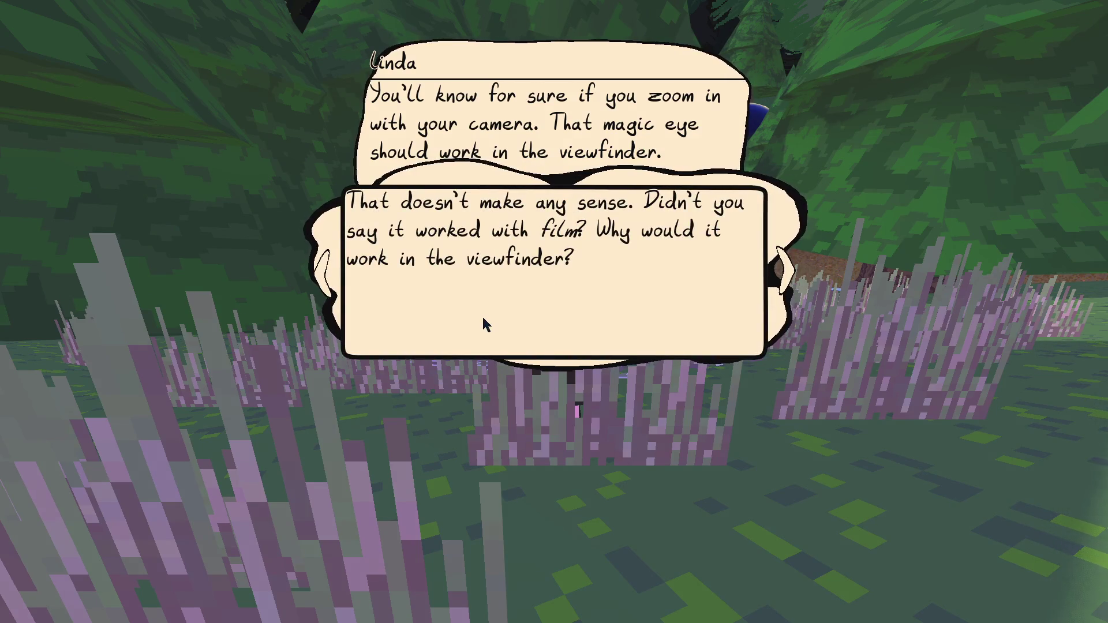
left_click(484, 319)
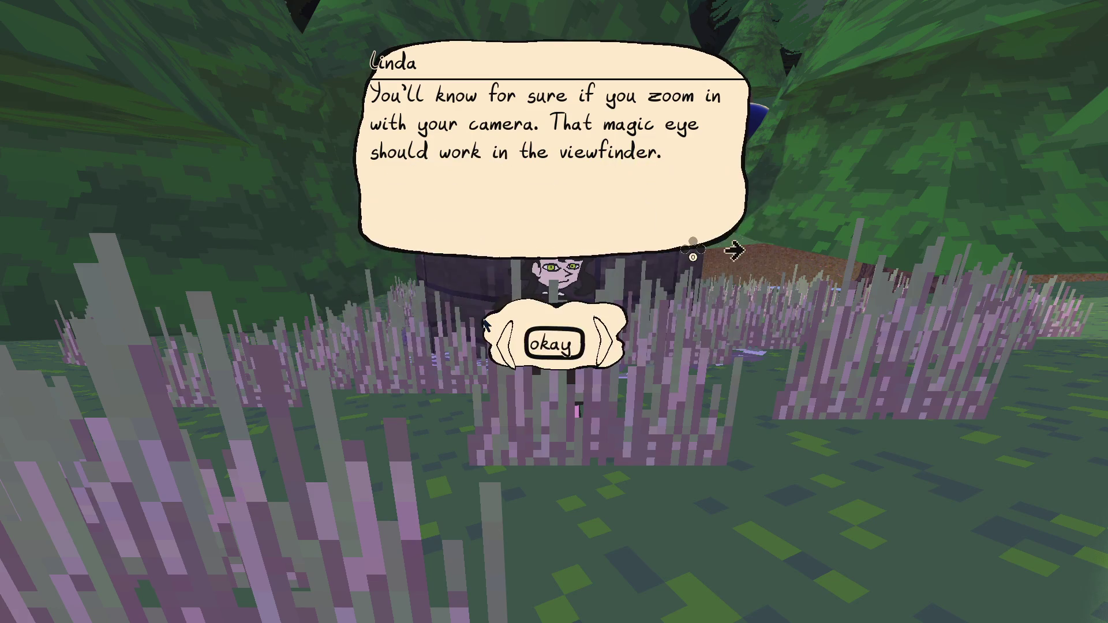
left_click(484, 319)
left_click(484, 319)
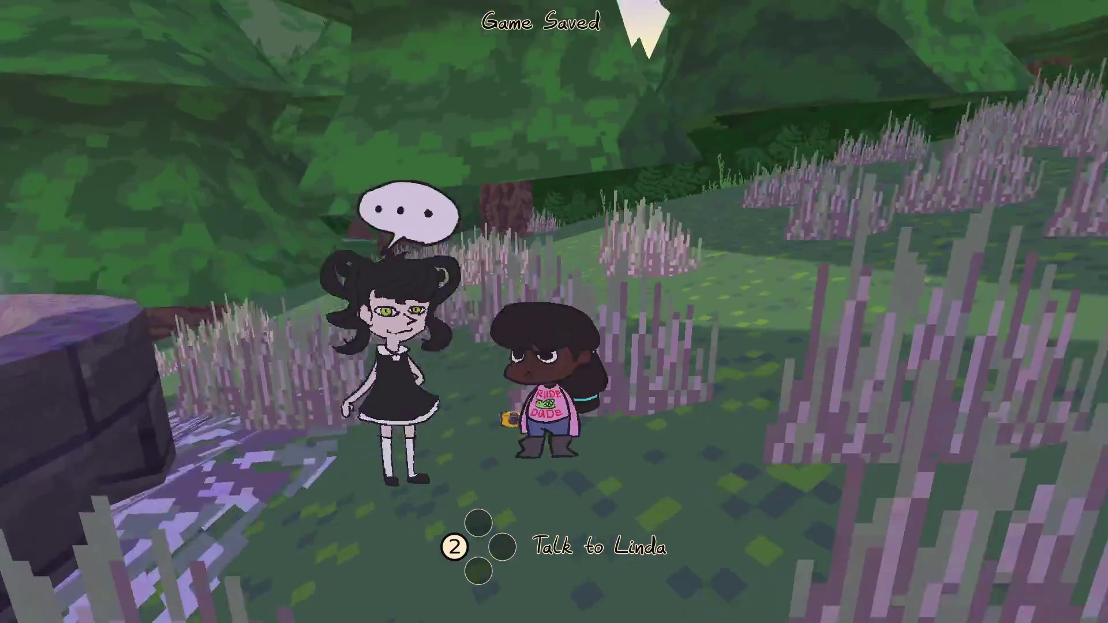
Talk to Linda again and cycle back and forth between the two reply options.
key("e")
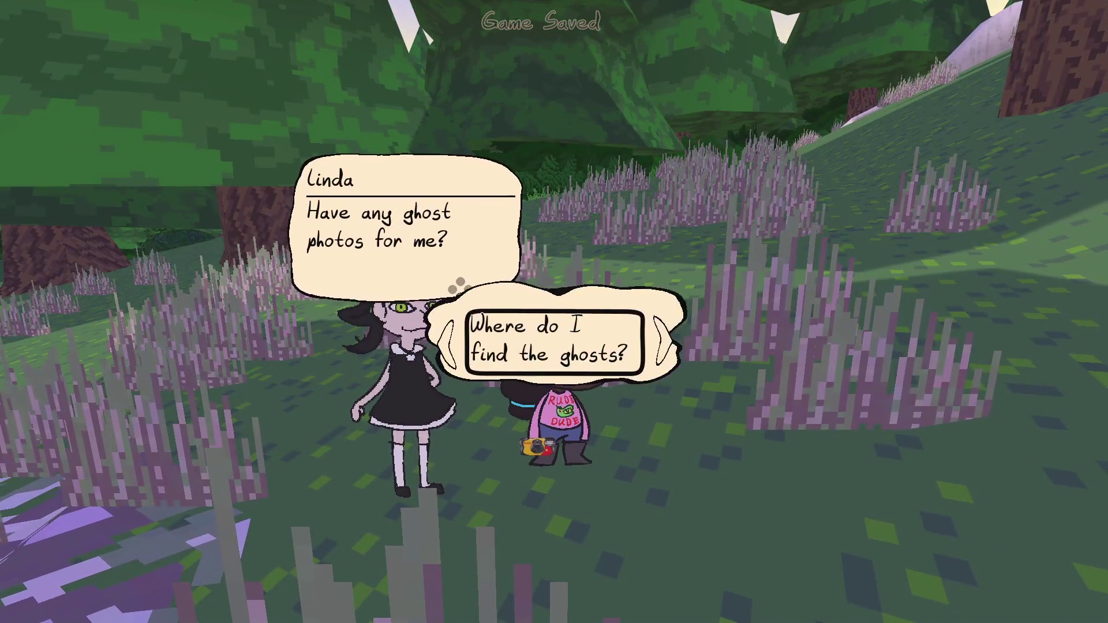
key("Right")
key("Left")
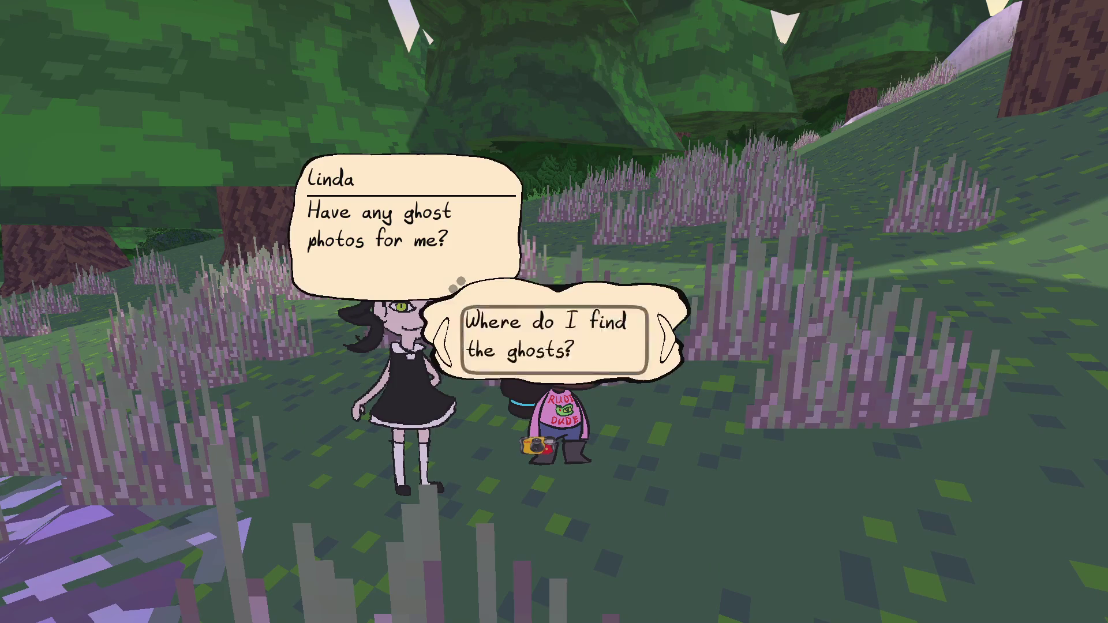
key("Right")
key("Left")
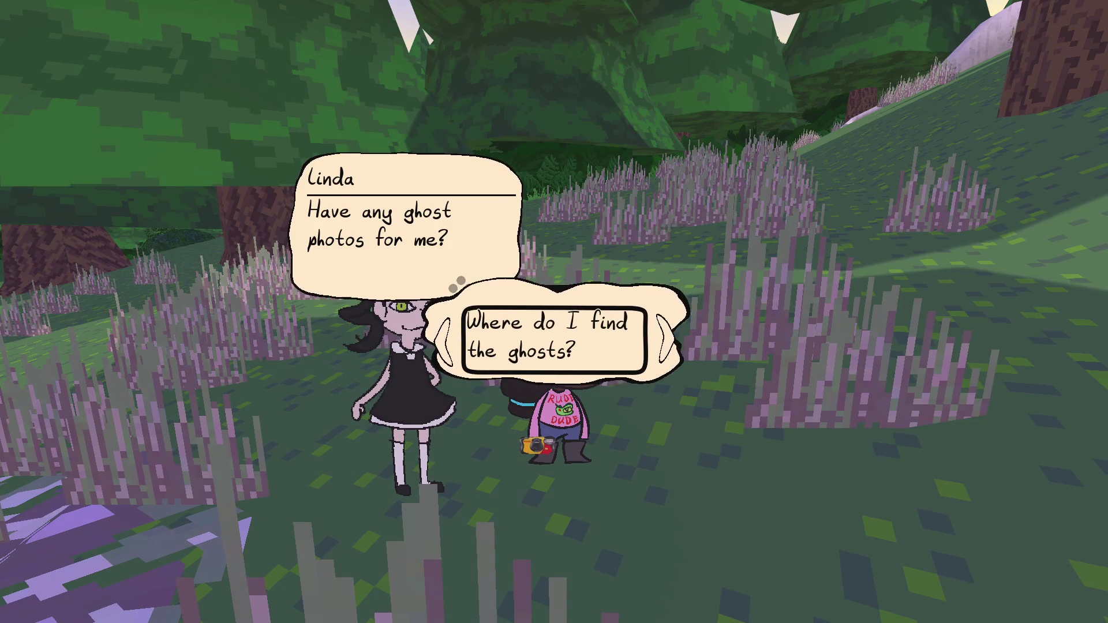
key("Right")
key("Left")
key("Right")
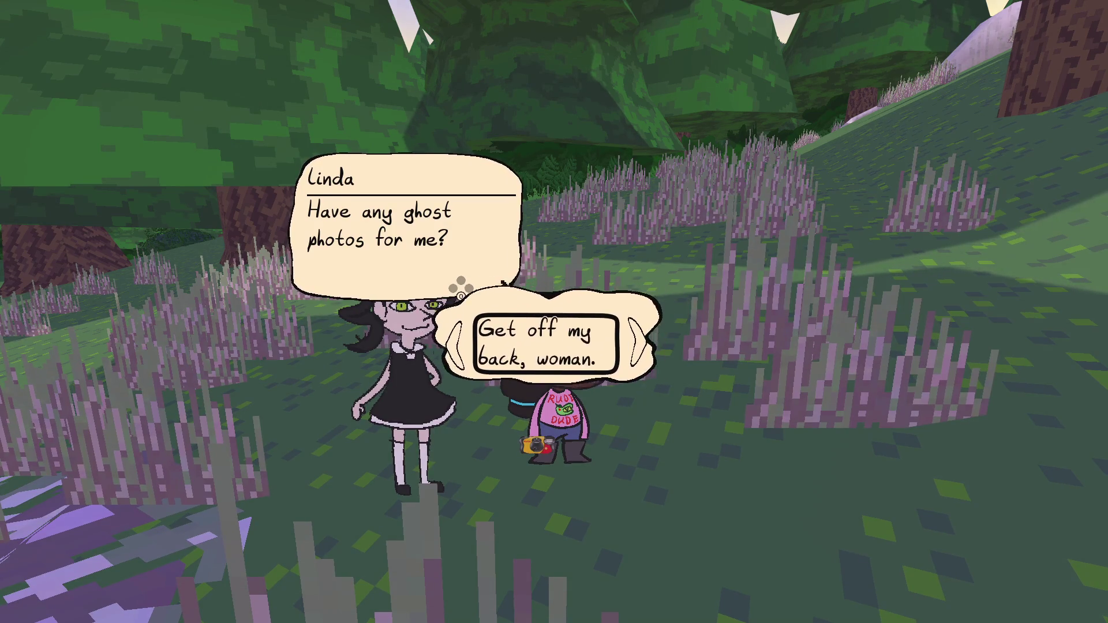
key("Left")
key("Right")
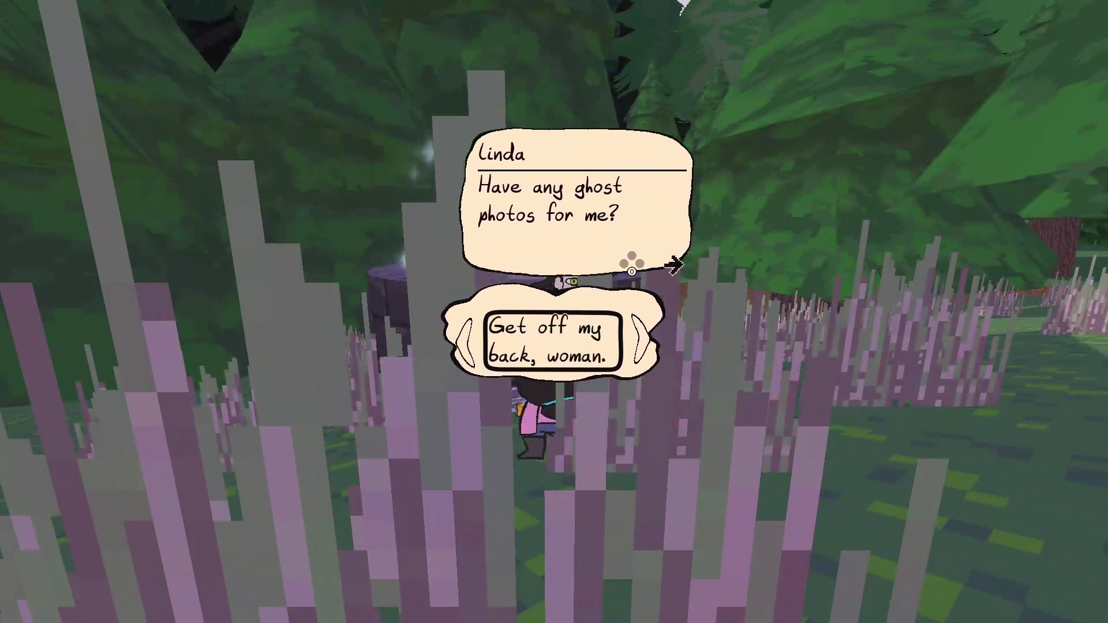
key("Left")
Confirm 'Where do I find the ghosts?', advance to the final okay/objection choice, and stop the game.
key("Return")
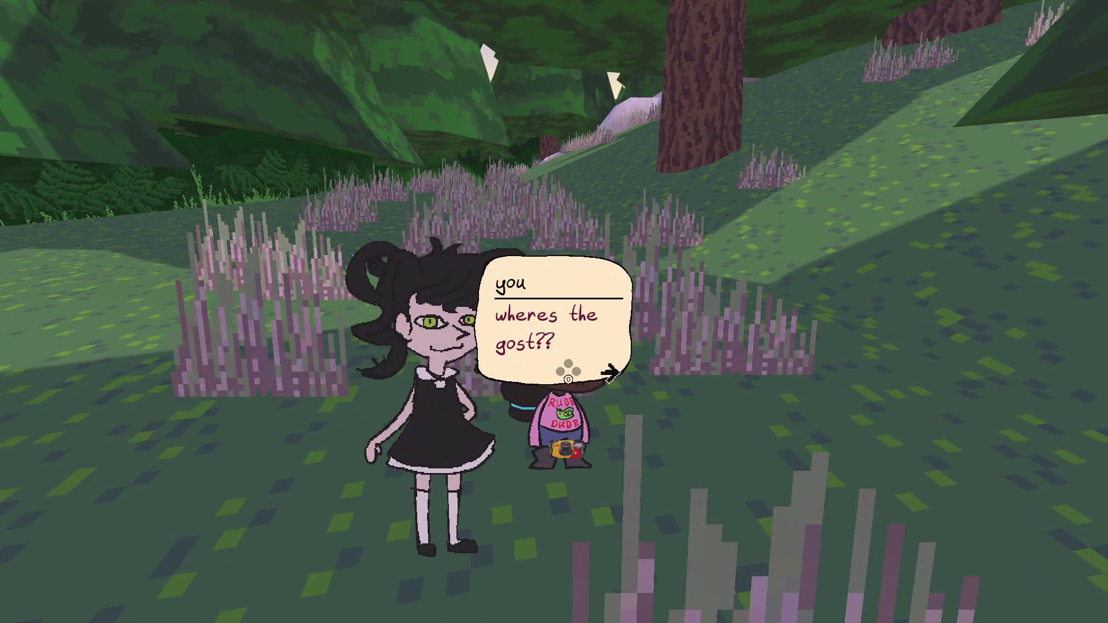
key("Return")
key("Return")
key("Return")
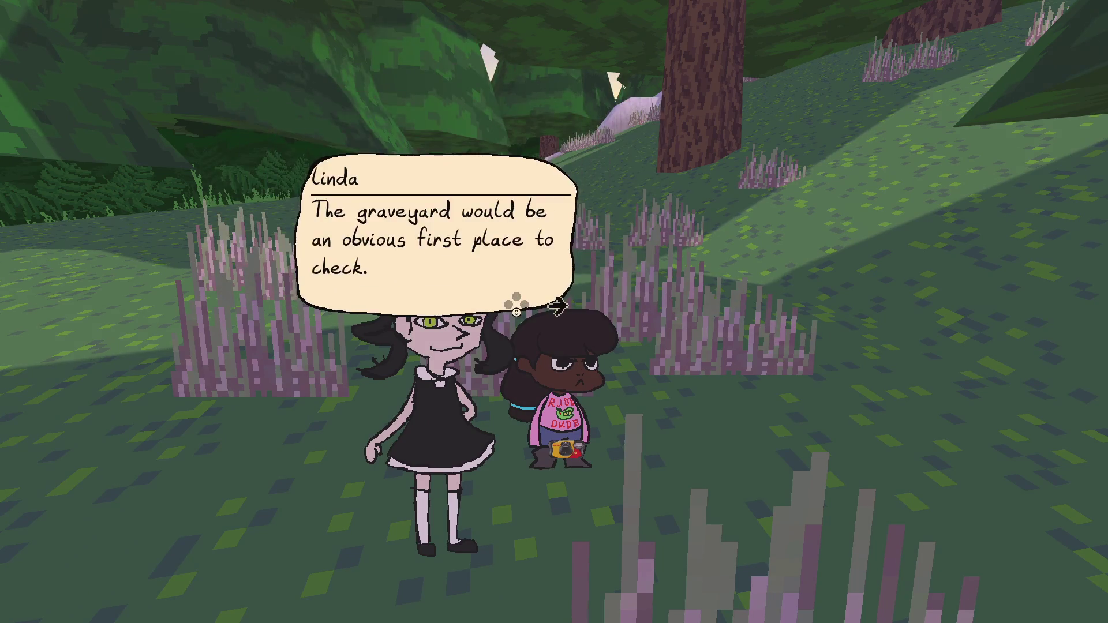
key("Return")
key("Return")
key("Right")
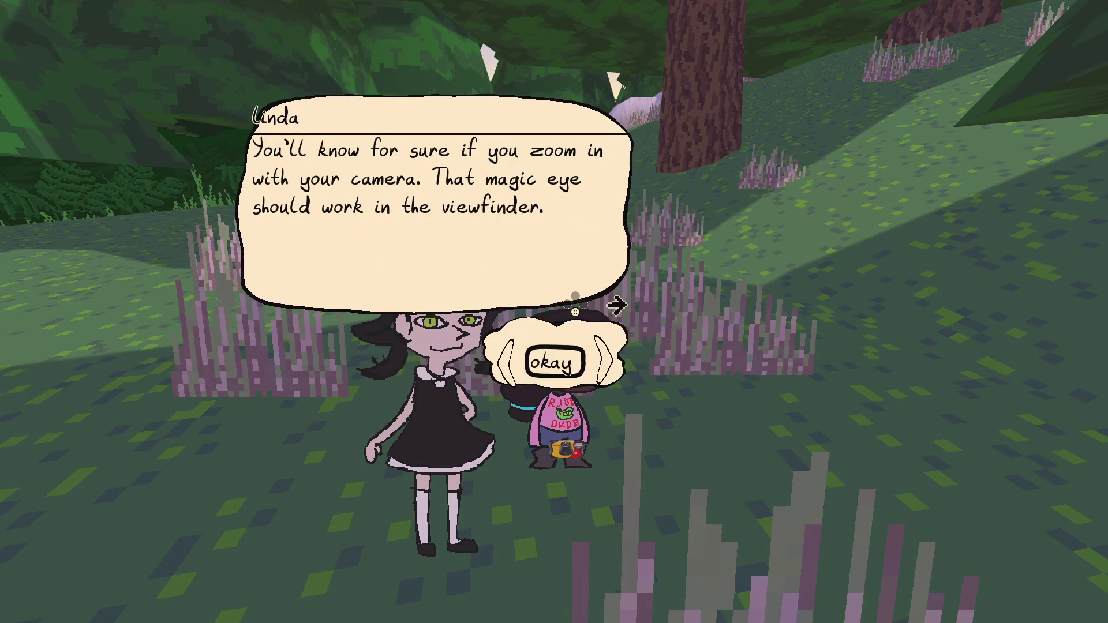
key("Right")
key("Left")
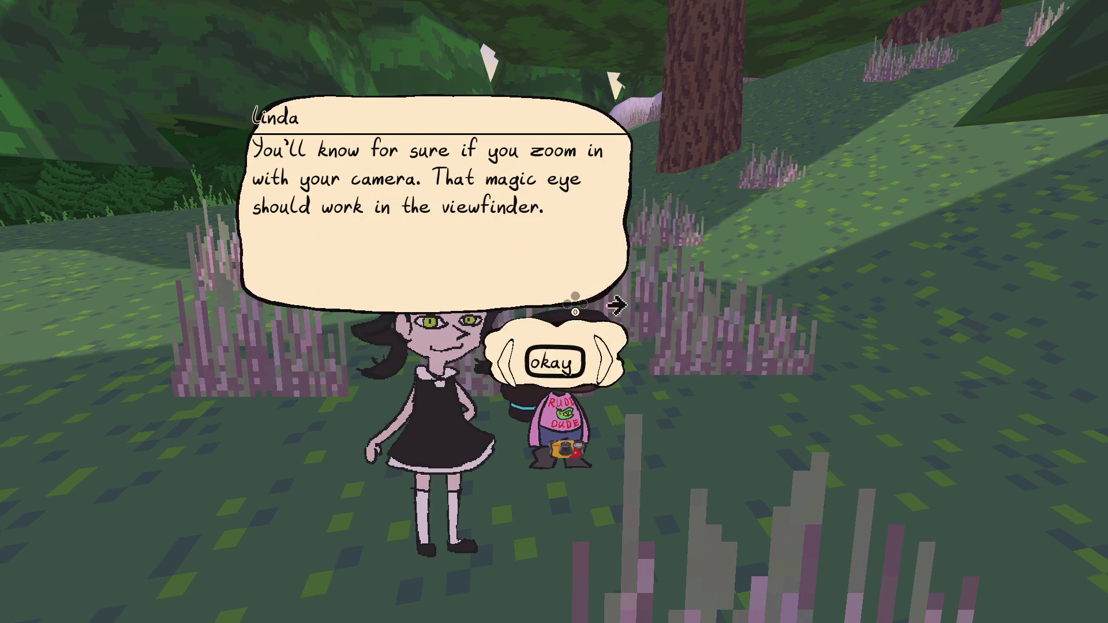
key("Right")
Look over player_replies.gd and dialog_viewer_bubble.gd, then open Project Settings' Input Map.
key("alt+Tab")
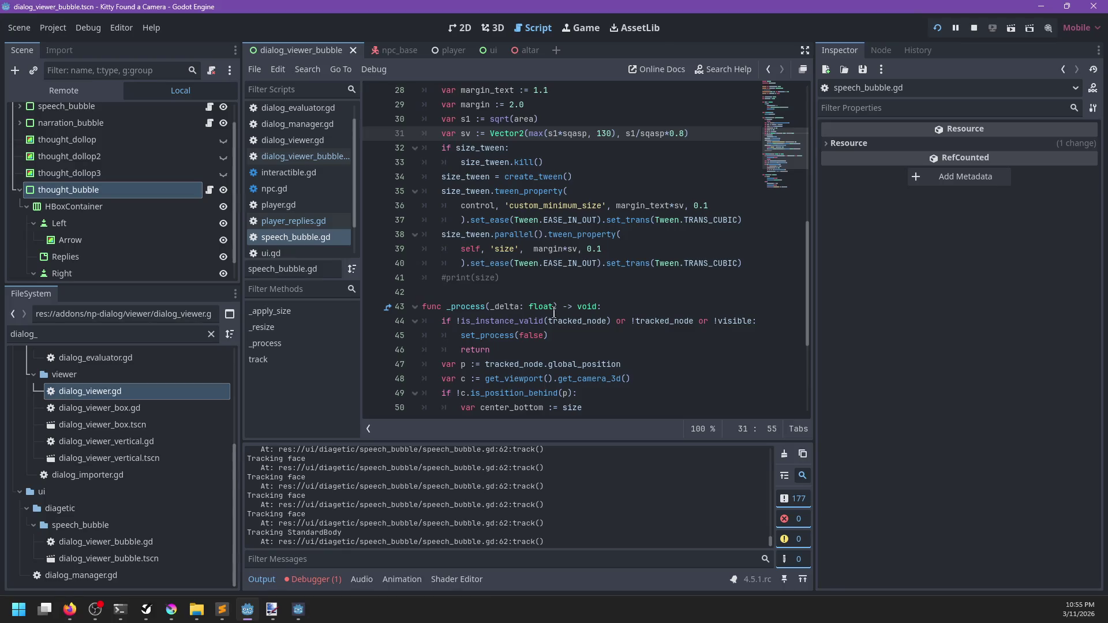
left_click(279, 222)
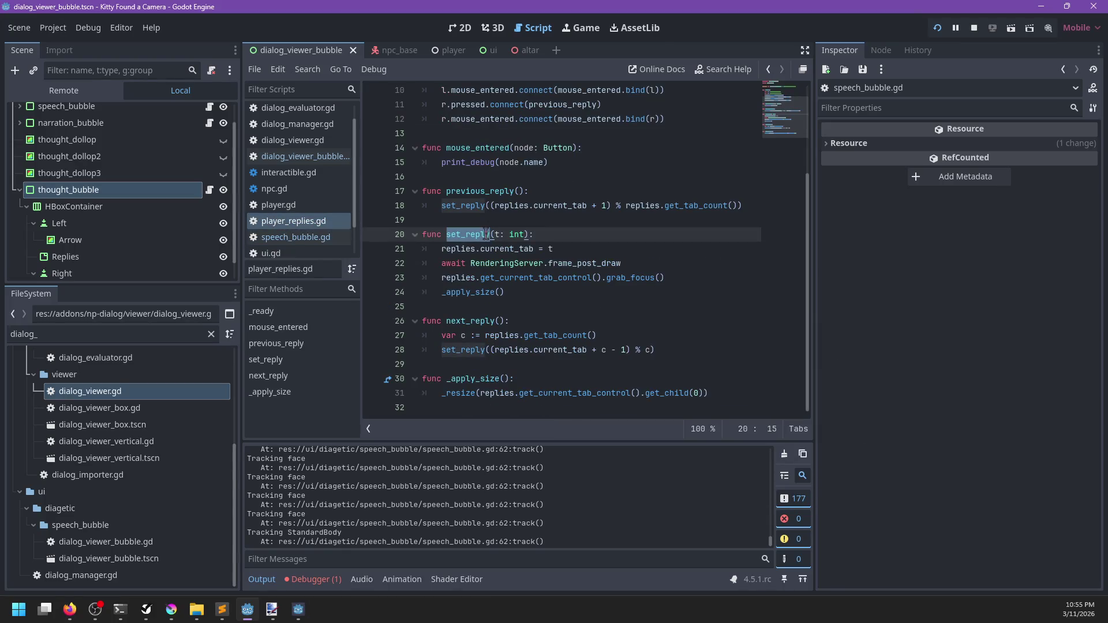
left_click(314, 157)
scroll(567, 210, "up", 12)
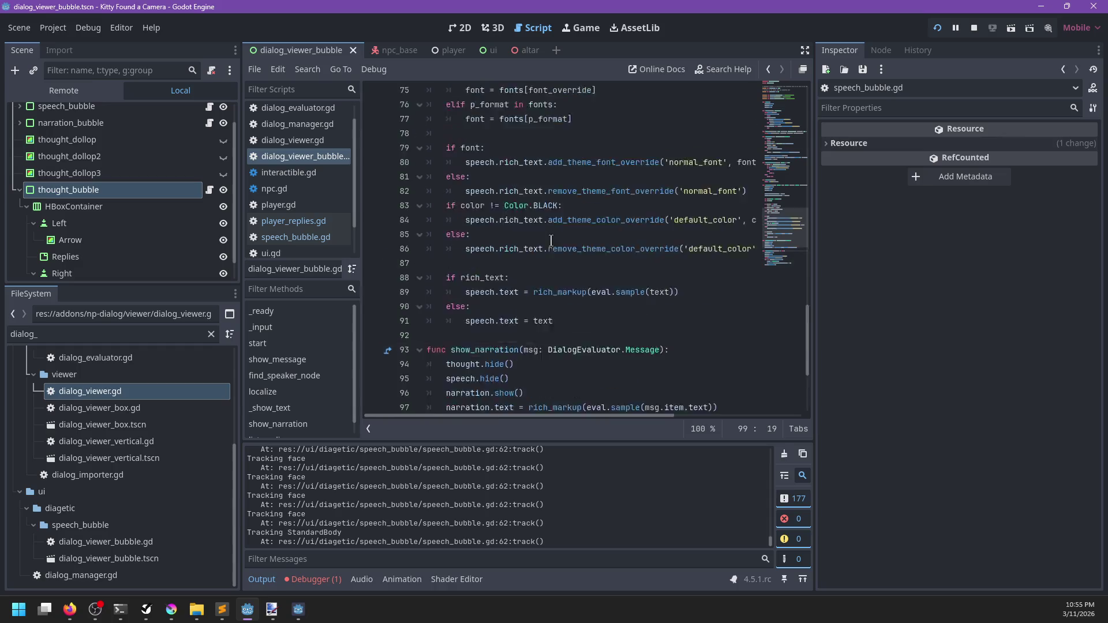
left_click(58, 30)
left_click(71, 45)
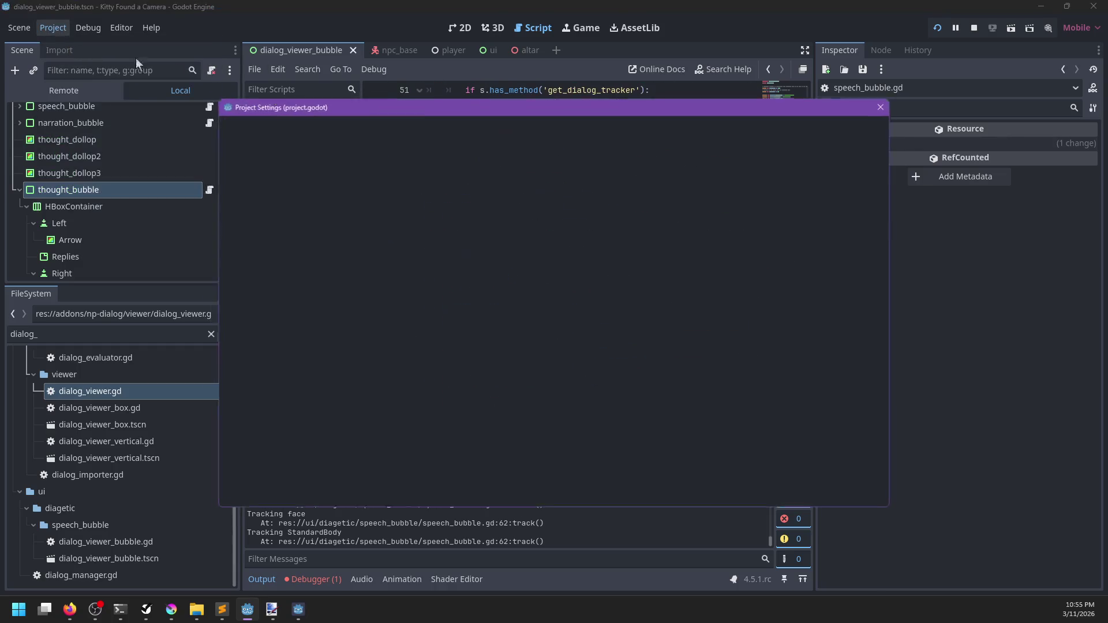
left_click(233, 122)
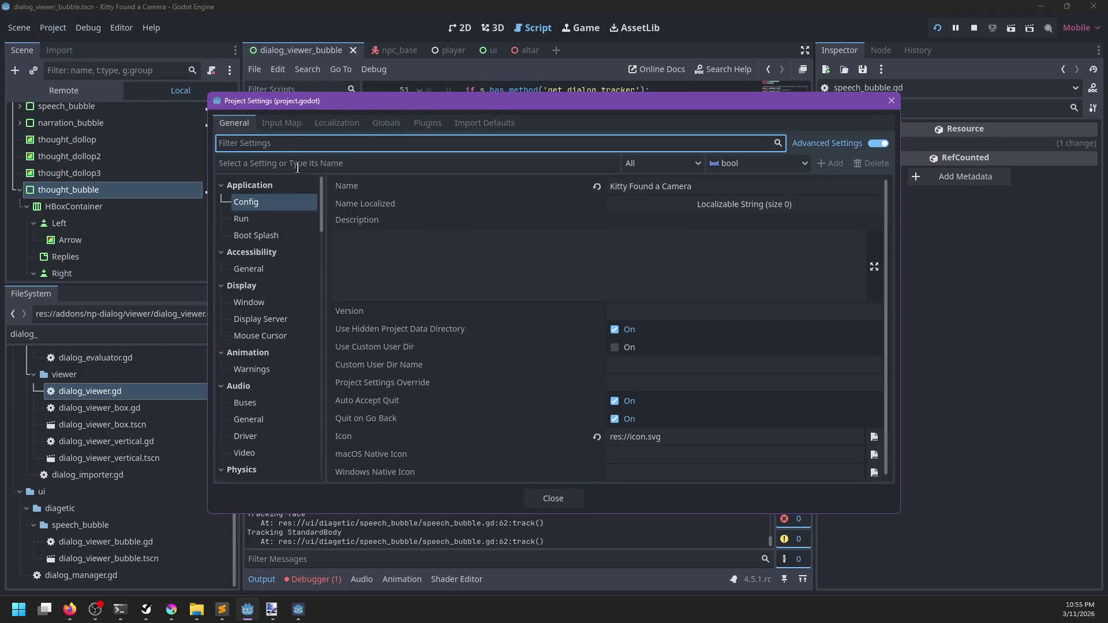
left_click(279, 123)
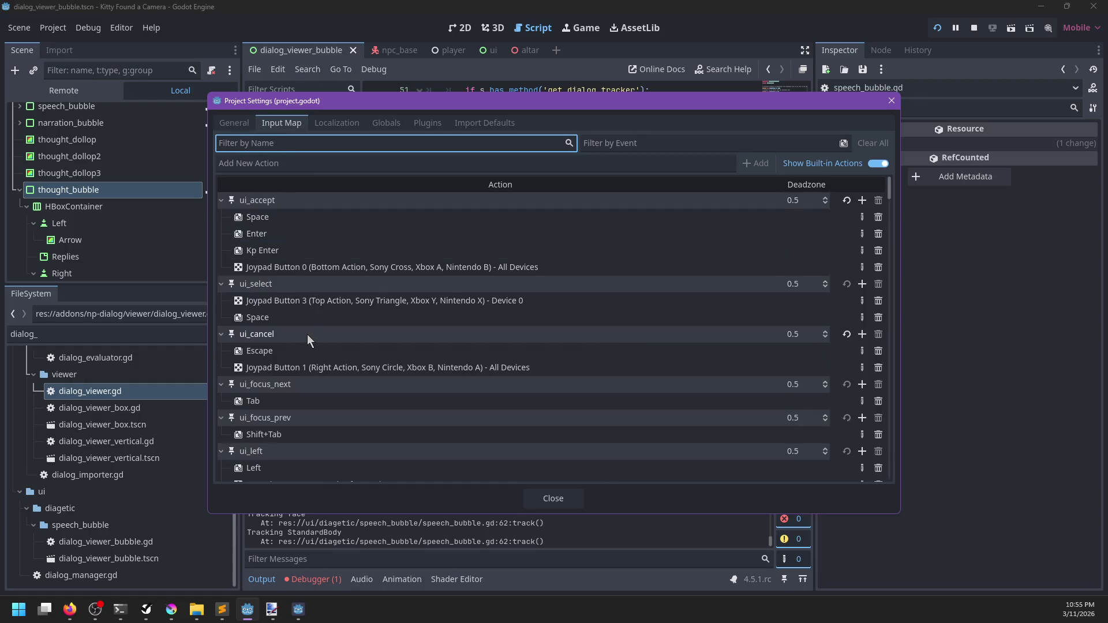
Delete the left-stick axis events from ui_left, ui_right, ui_up and ui_down, then run with F5.
scroll(307, 334, "down", 3)
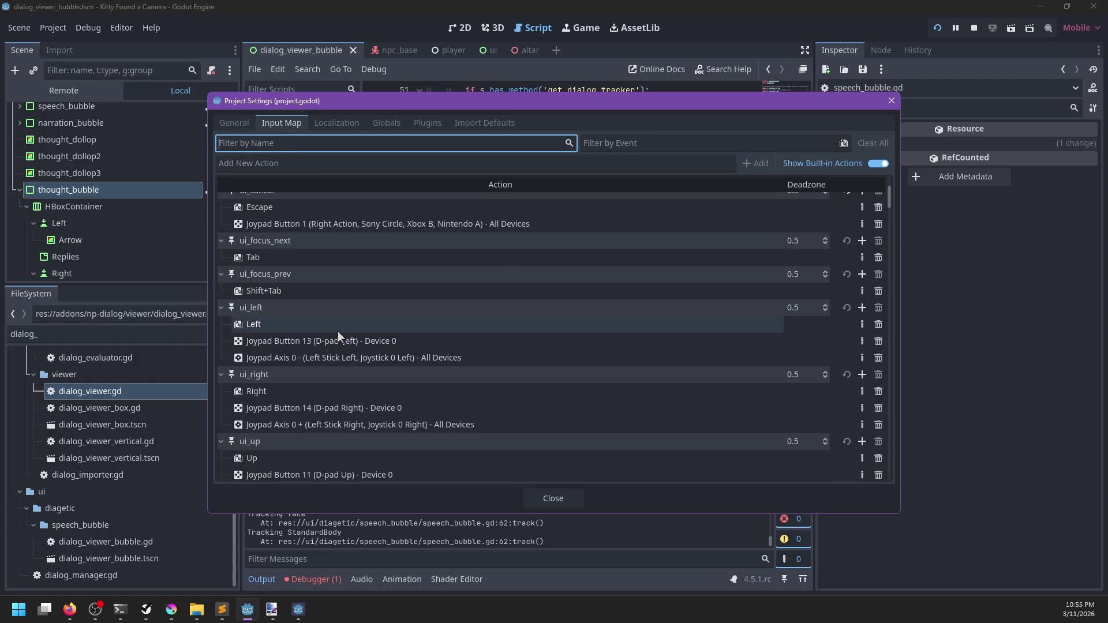
left_click(430, 345)
left_click(497, 359)
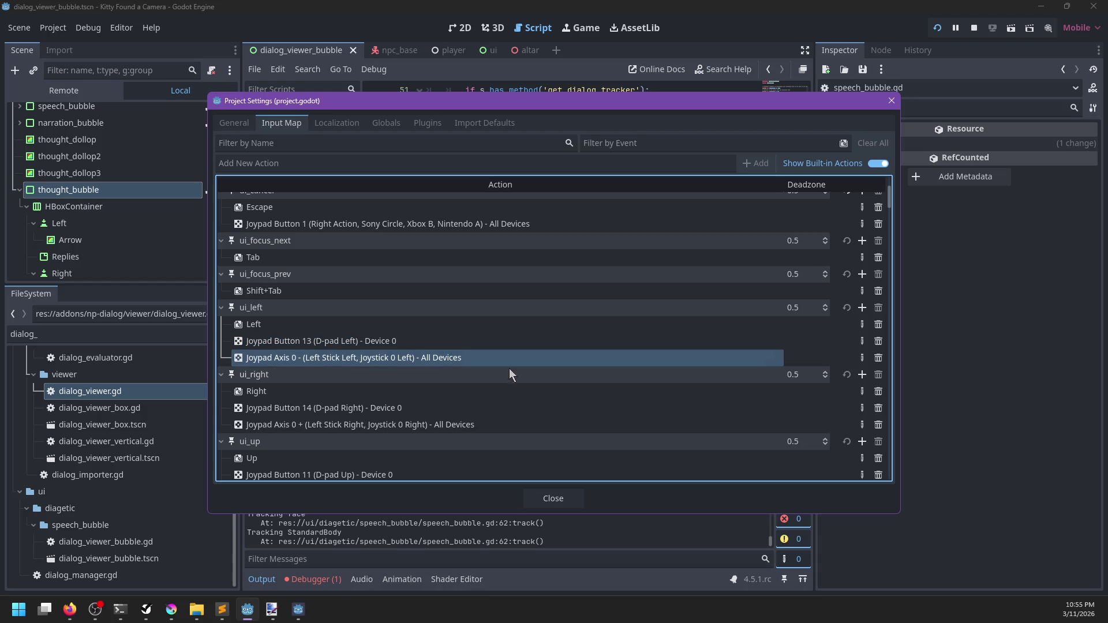
left_click(879, 358)
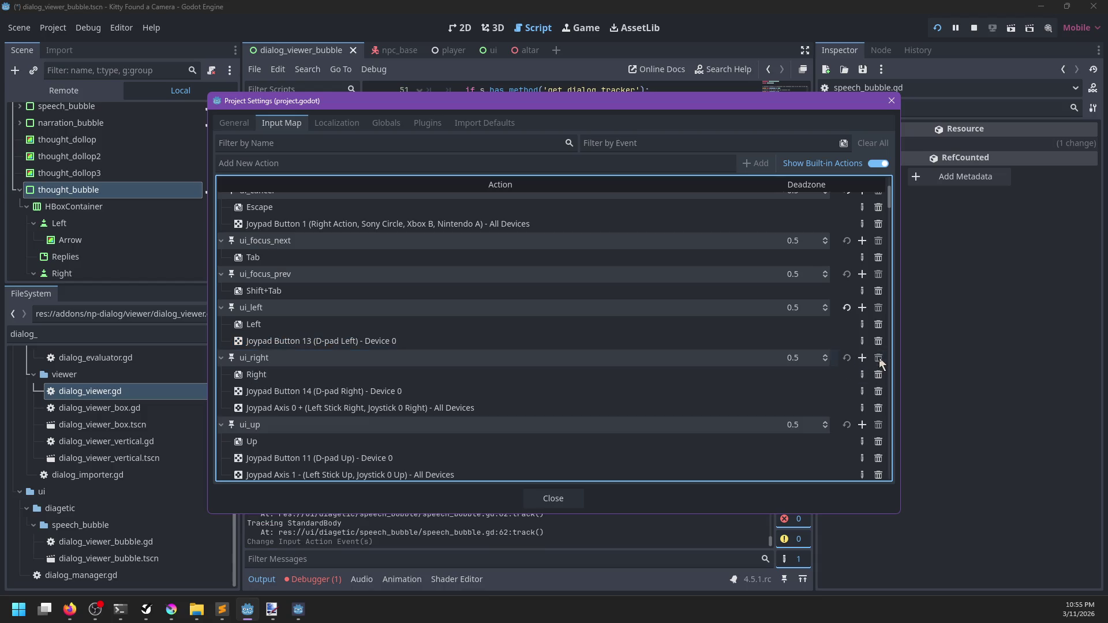
left_click(879, 408)
scroll(692, 390, "down", 3)
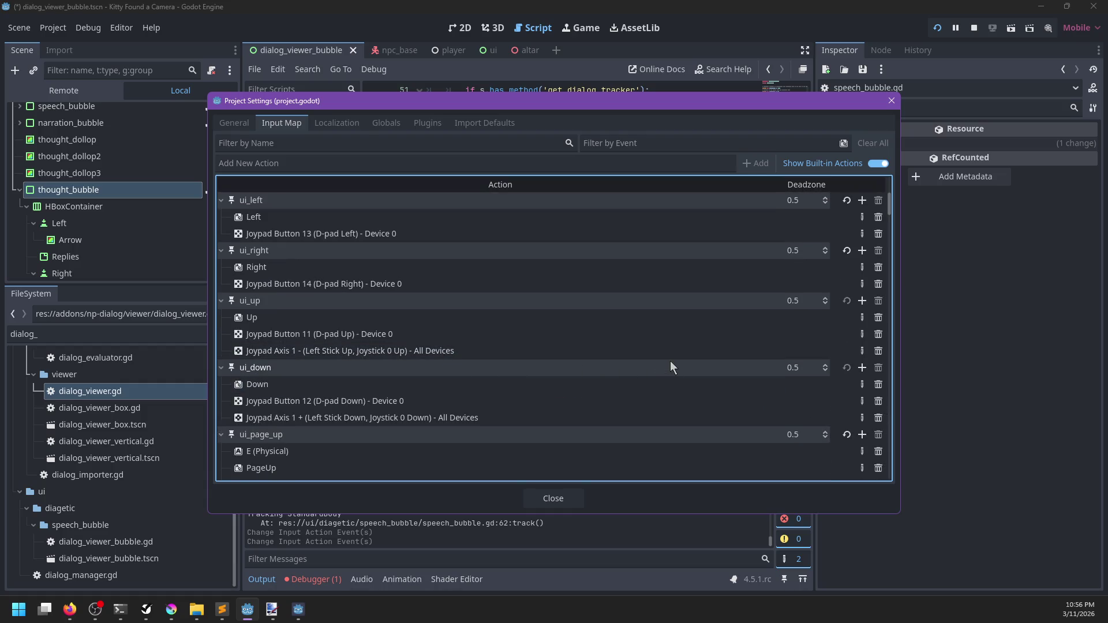
left_click(878, 352)
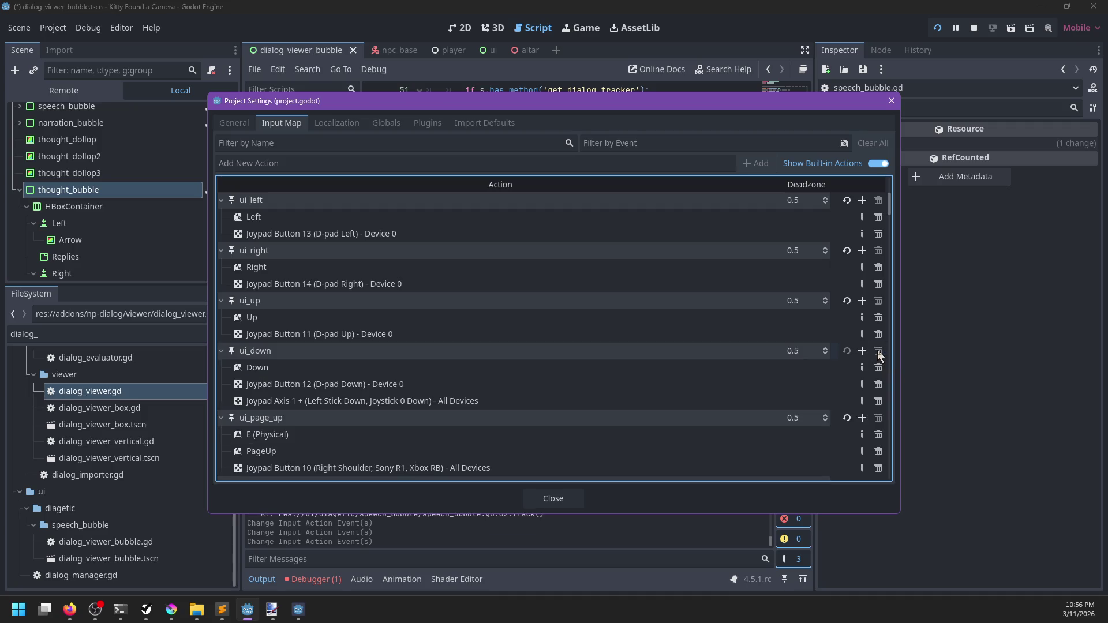
left_click(880, 403)
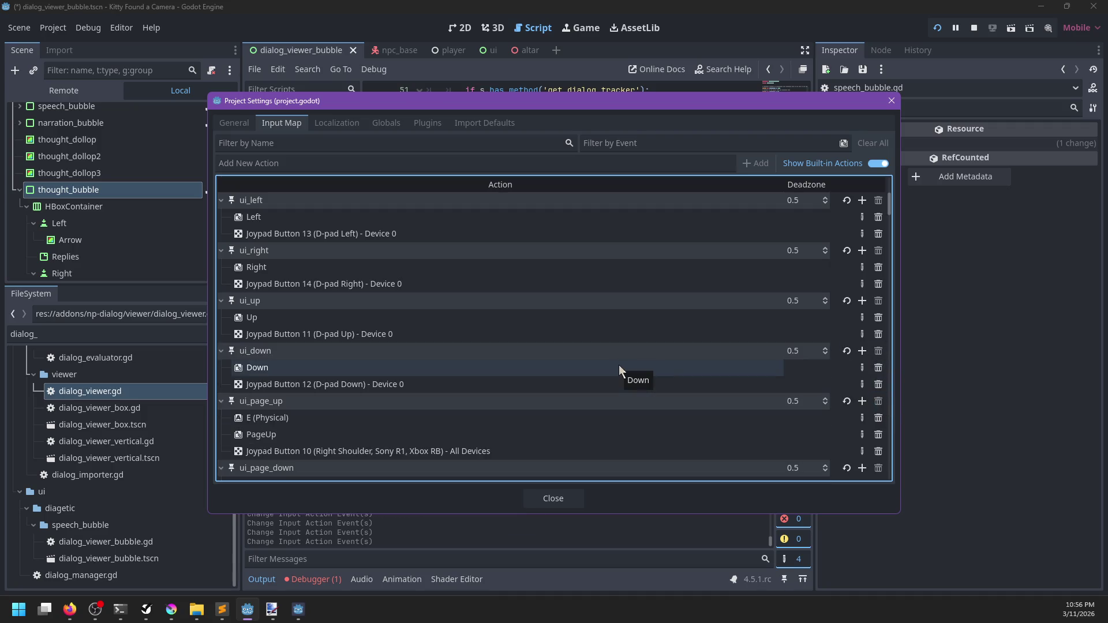
key("Escape")
key("F5")
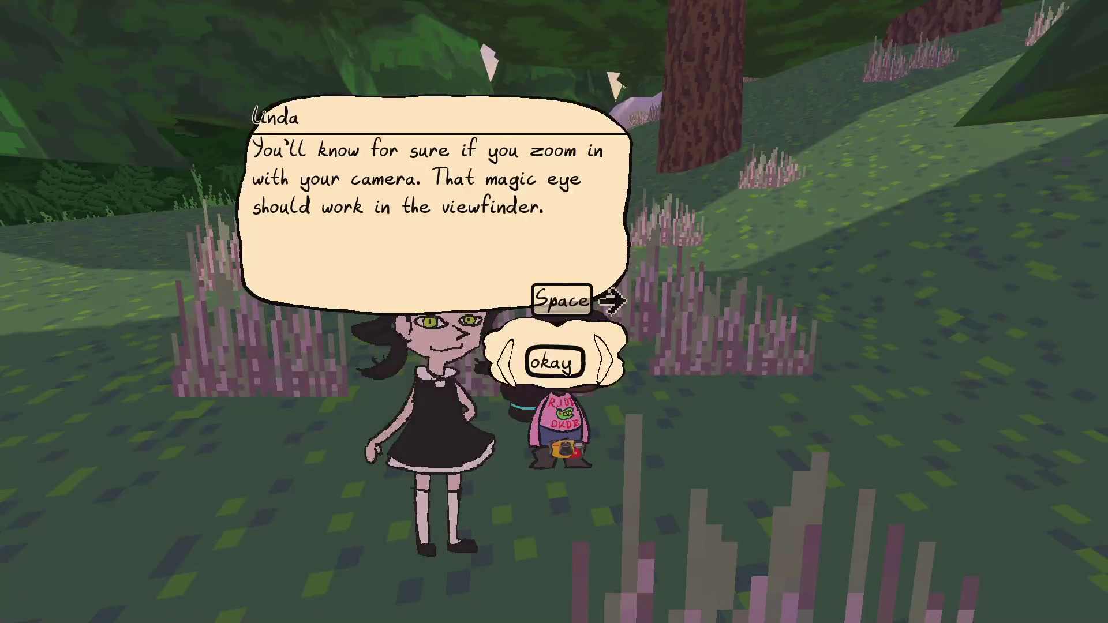
Scroll the reply choices to 'okay' and confirm it as the answer to Linda.
scroll(554, 362, "down", 1)
scroll(554, 363, "up", 1)
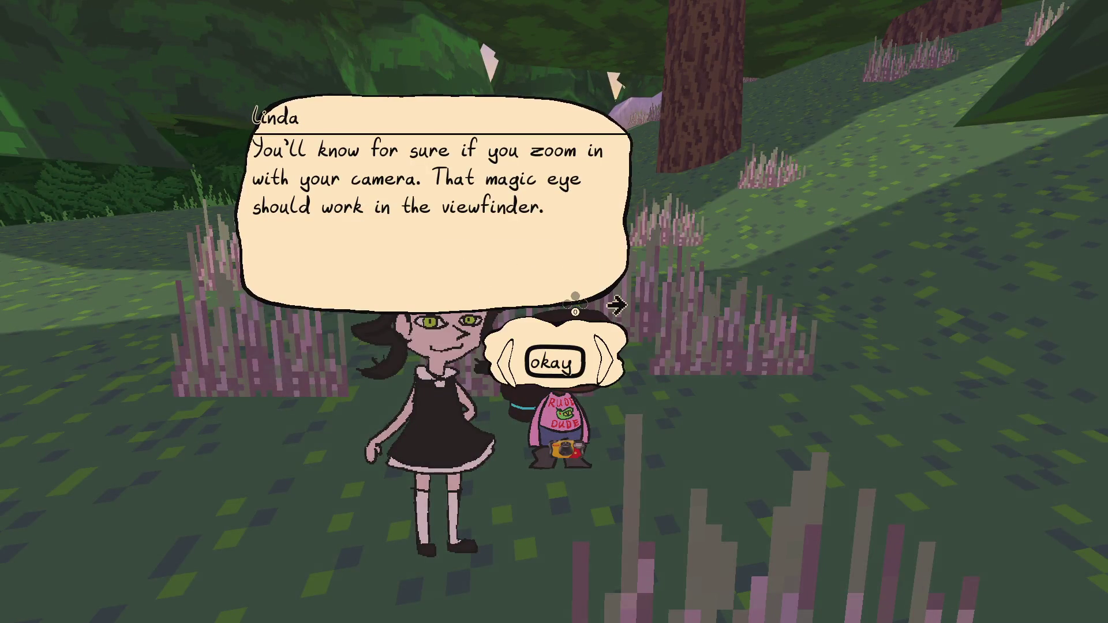
scroll(555, 362, "down", 1)
scroll(554, 362, "up", 1)
scroll(554, 363, "down", 1)
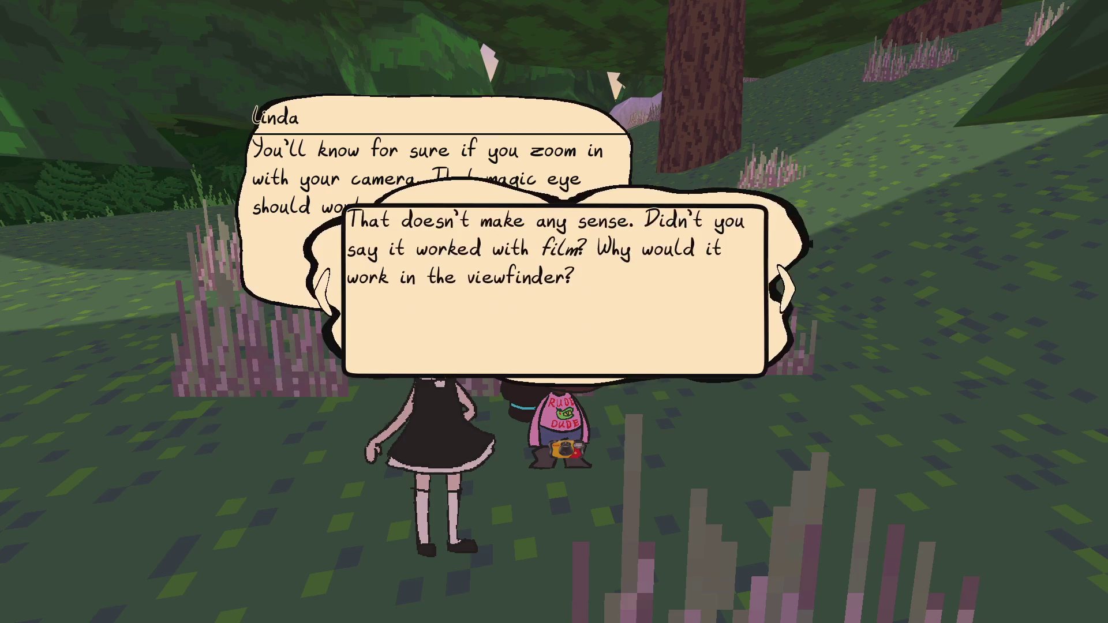
scroll(555, 362, "up", 1)
left_click(555, 362)
Open and close the pause menu, then stop the game and relaunch it with F5.
key("Escape")
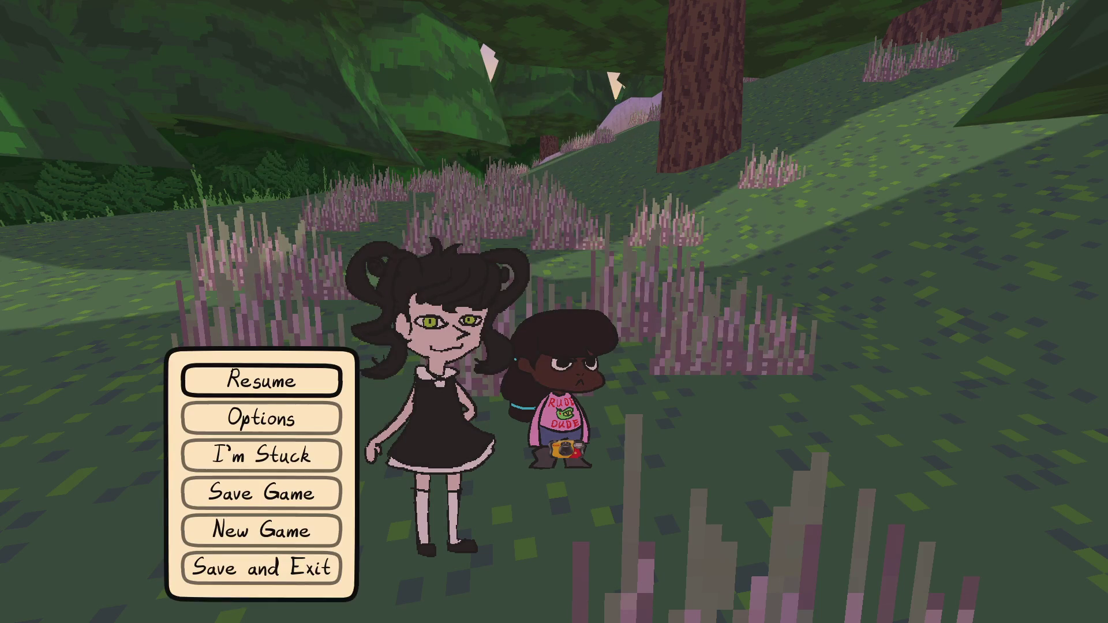
key("Escape")
key("alt+Tab")
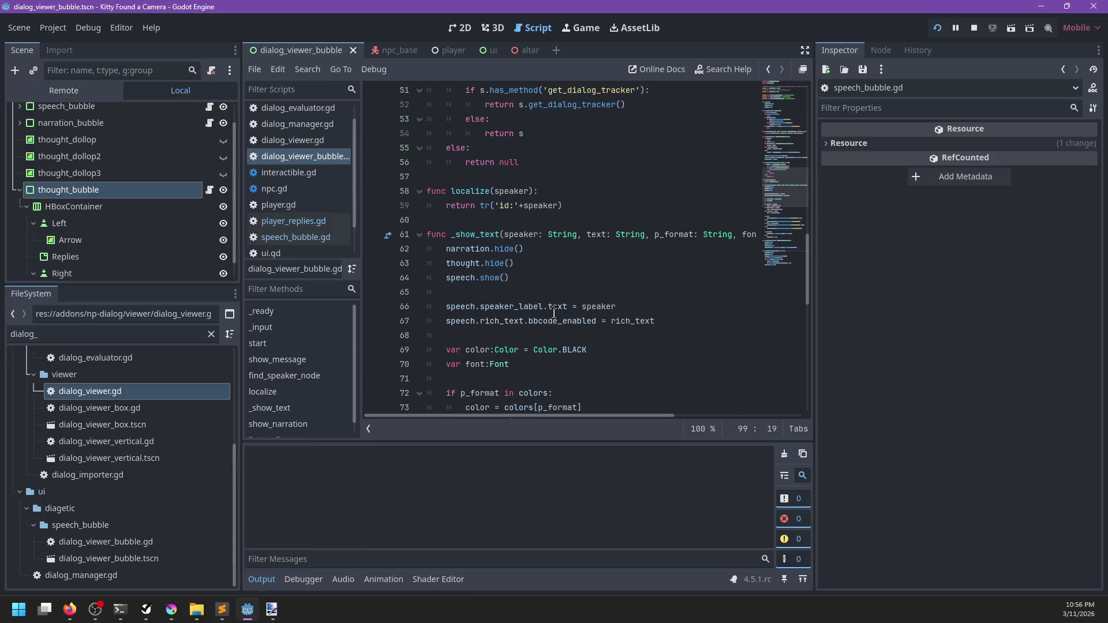
key("F5")
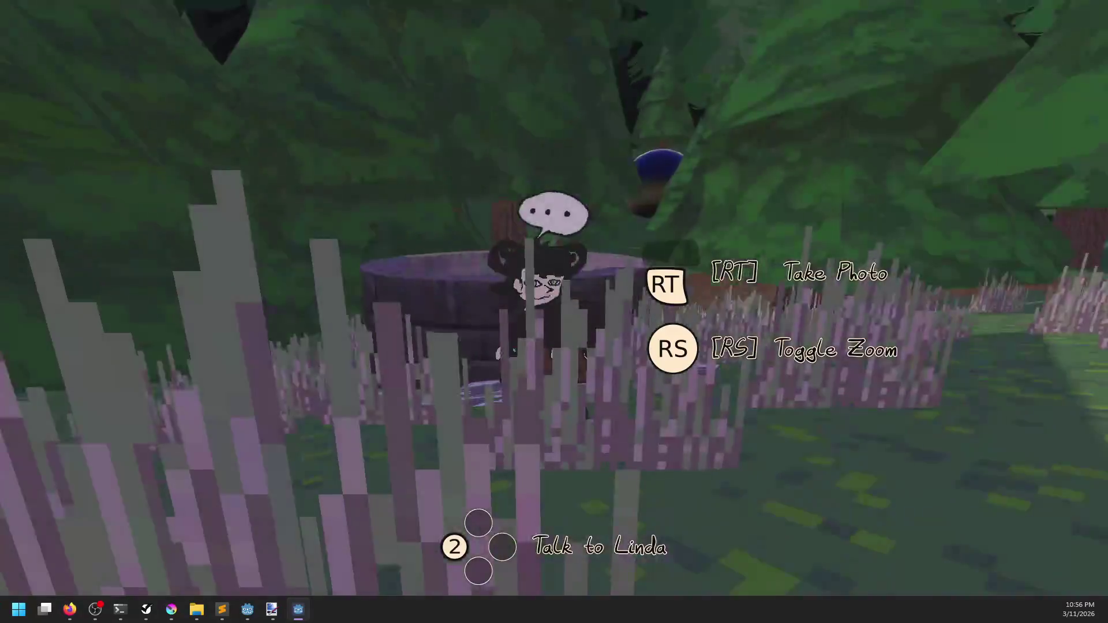
Talk to Linda, pick the ghost question, play through her answers, then walk away.
key("2")
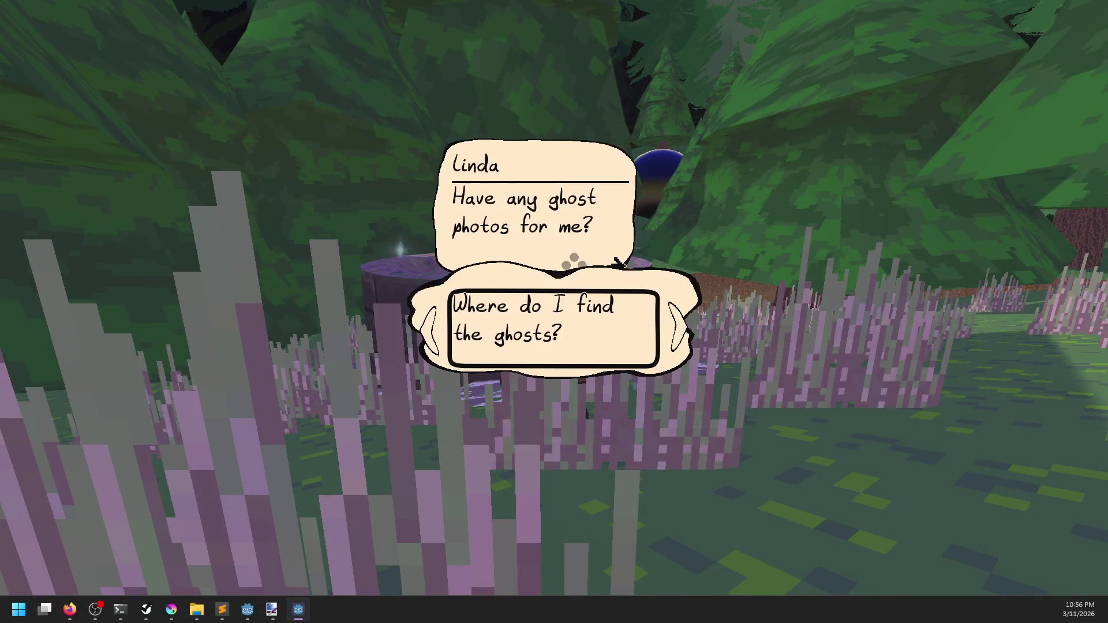
key("Right")
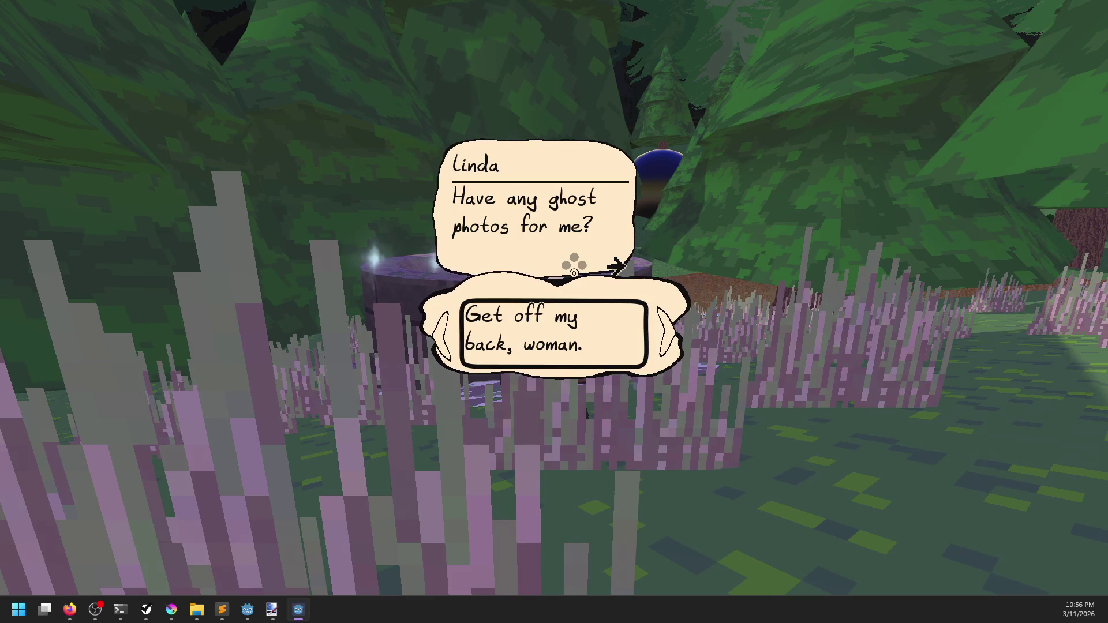
key("Right")
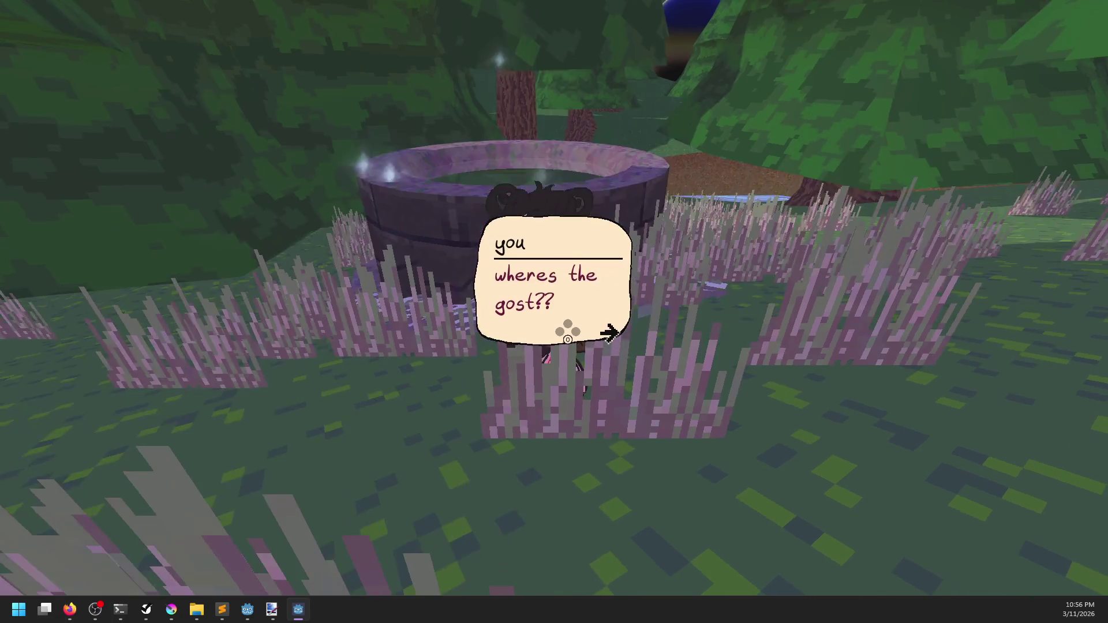
key("Return")
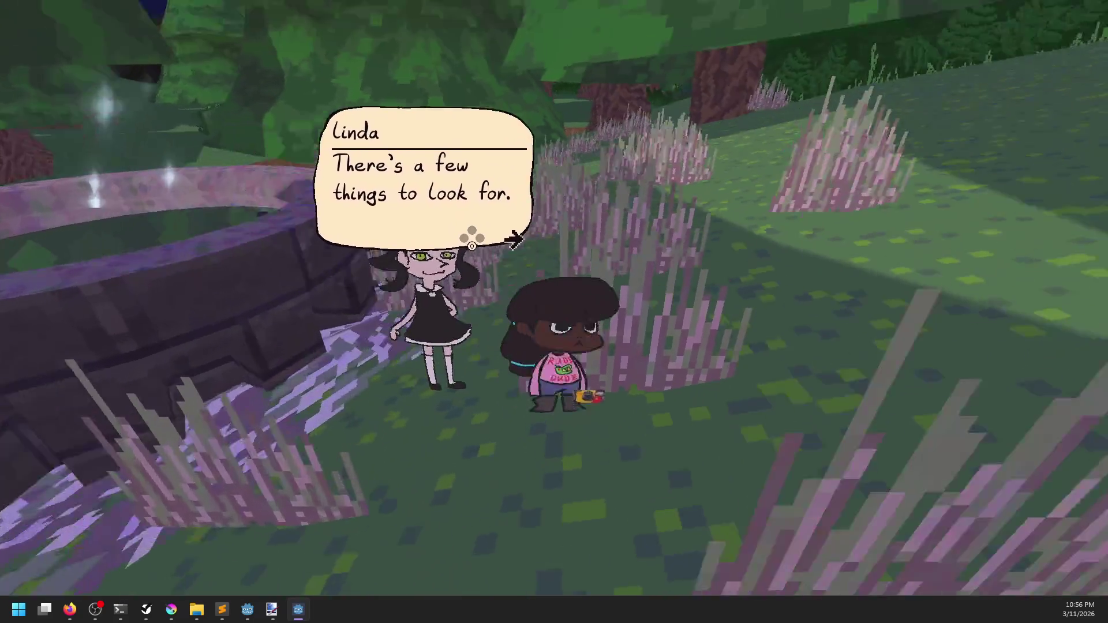
key("Return")
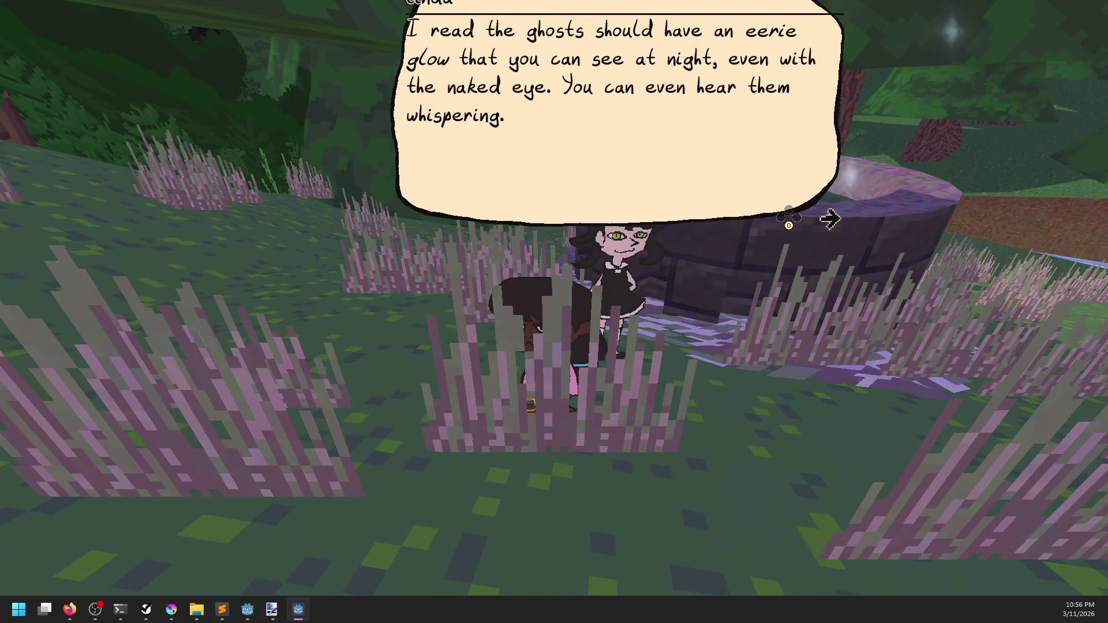
key("Return")
key("Return")
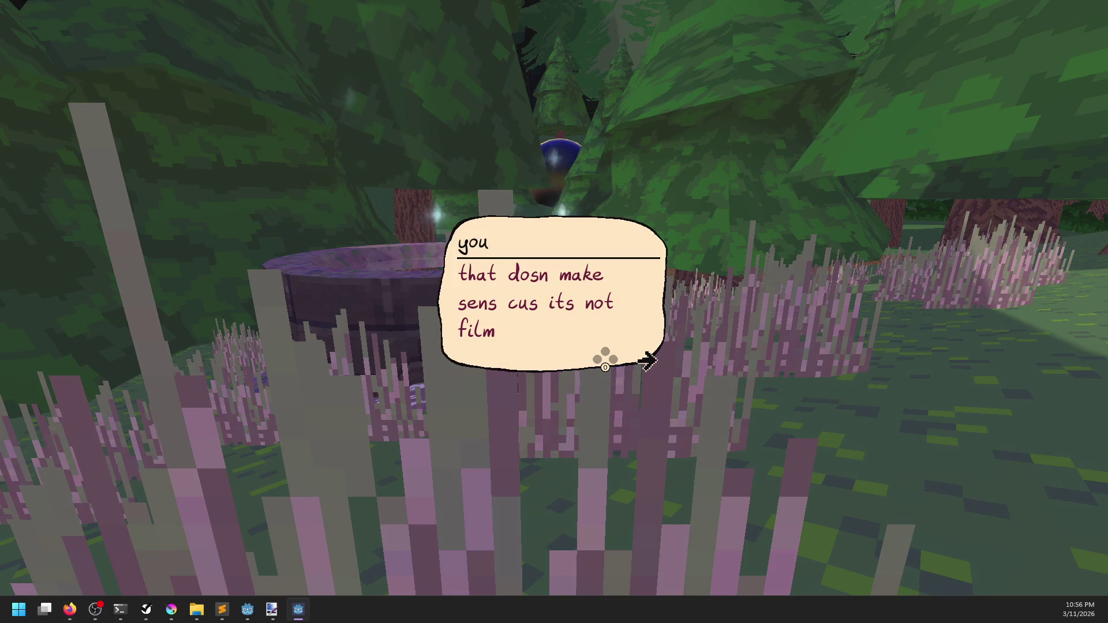
key("w")
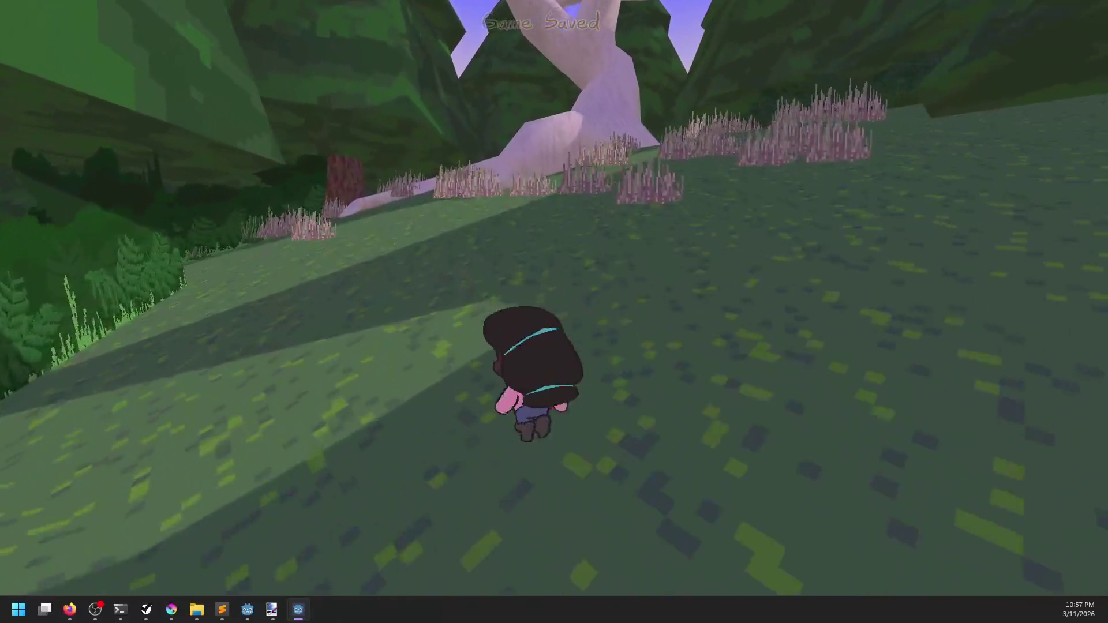
Walk up to Carly's porch and advance through her line and the terrifying-gaze narration.
key("w")
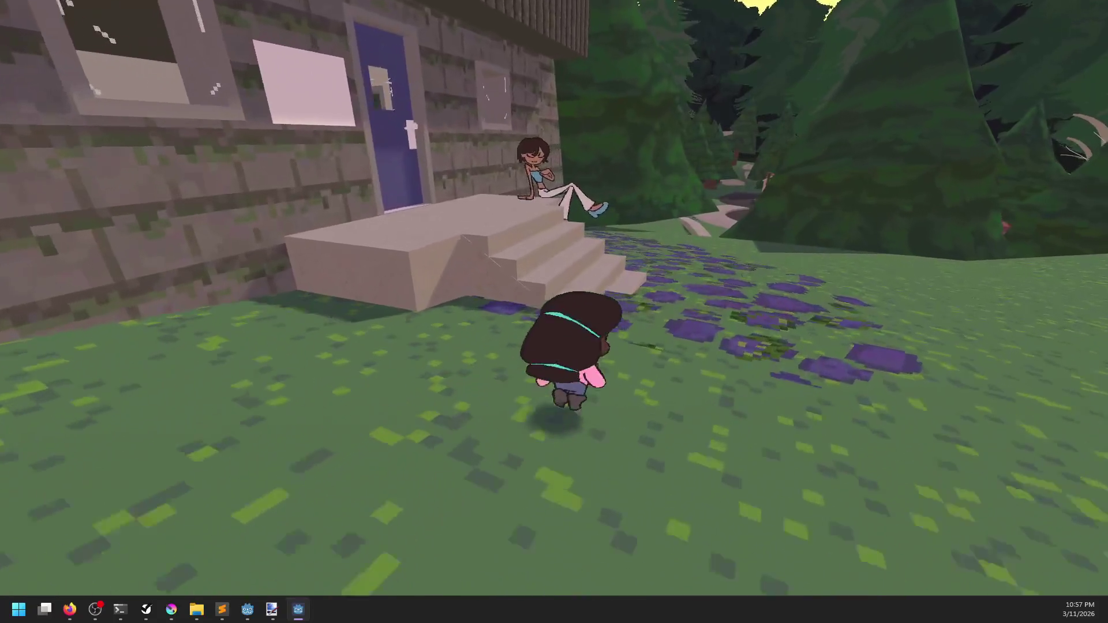
key("w")
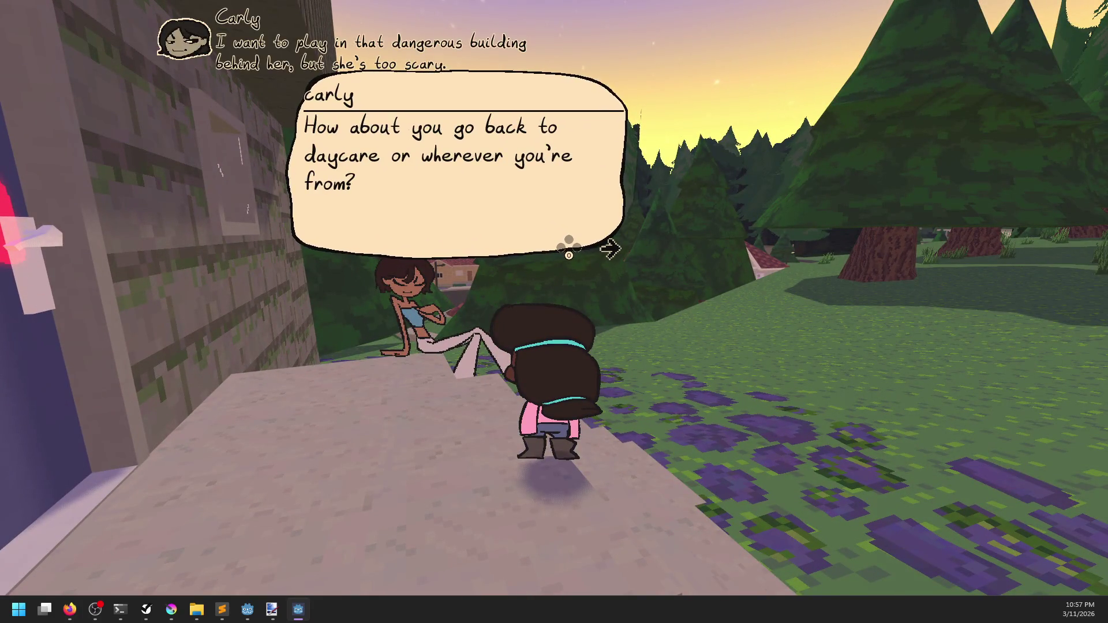
key("space")
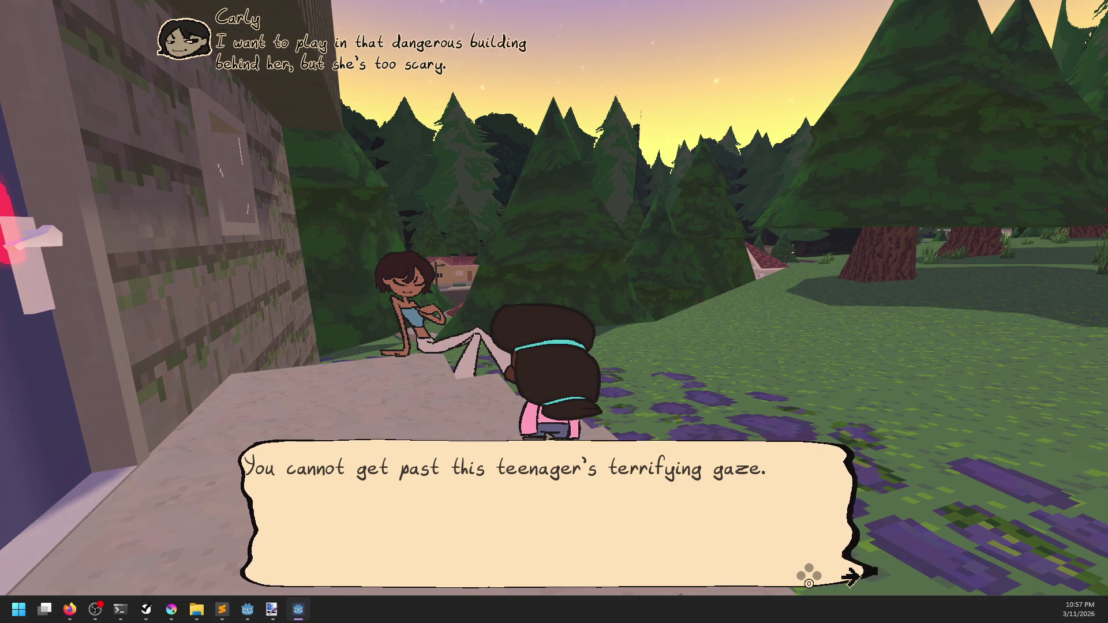
key("space")
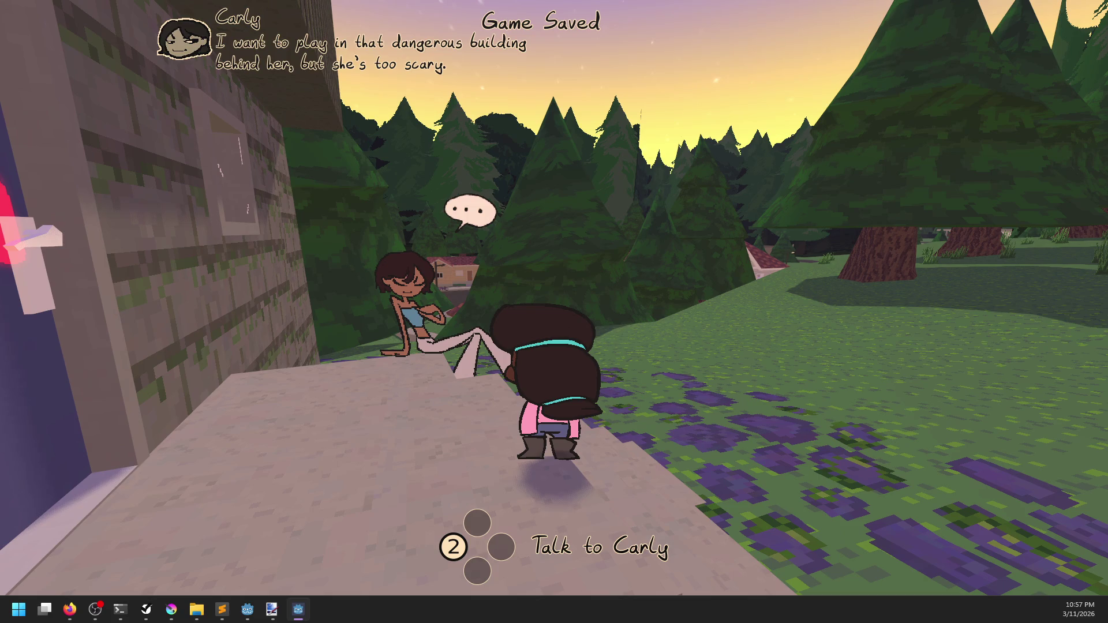
Run from Carly's porch through town along the path and sidewalk to Mrs. Weston.
key("d")
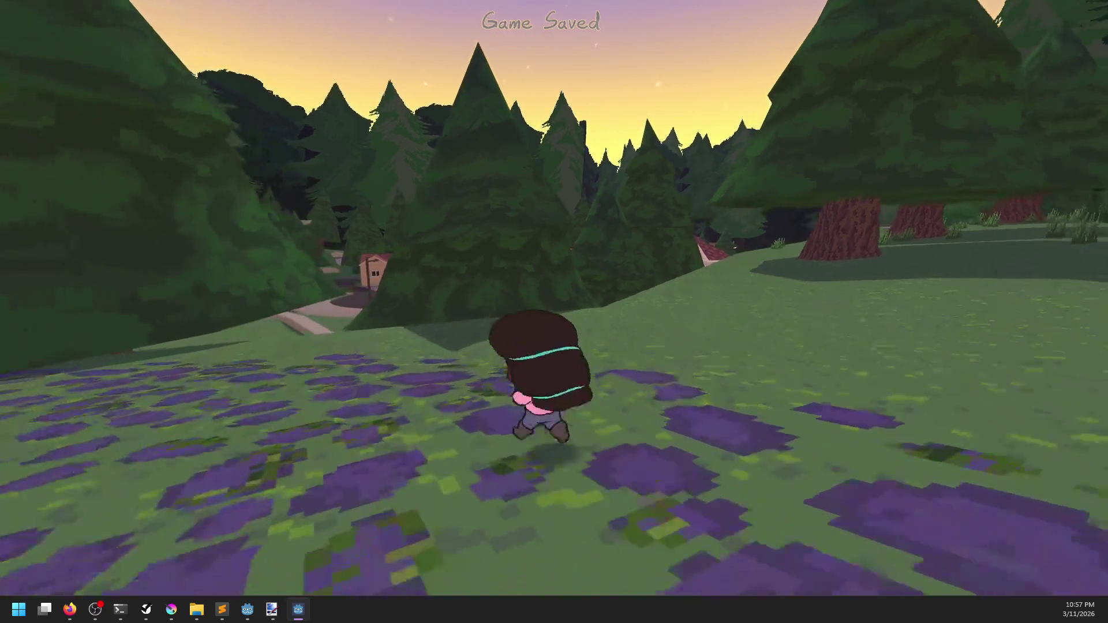
key("w")
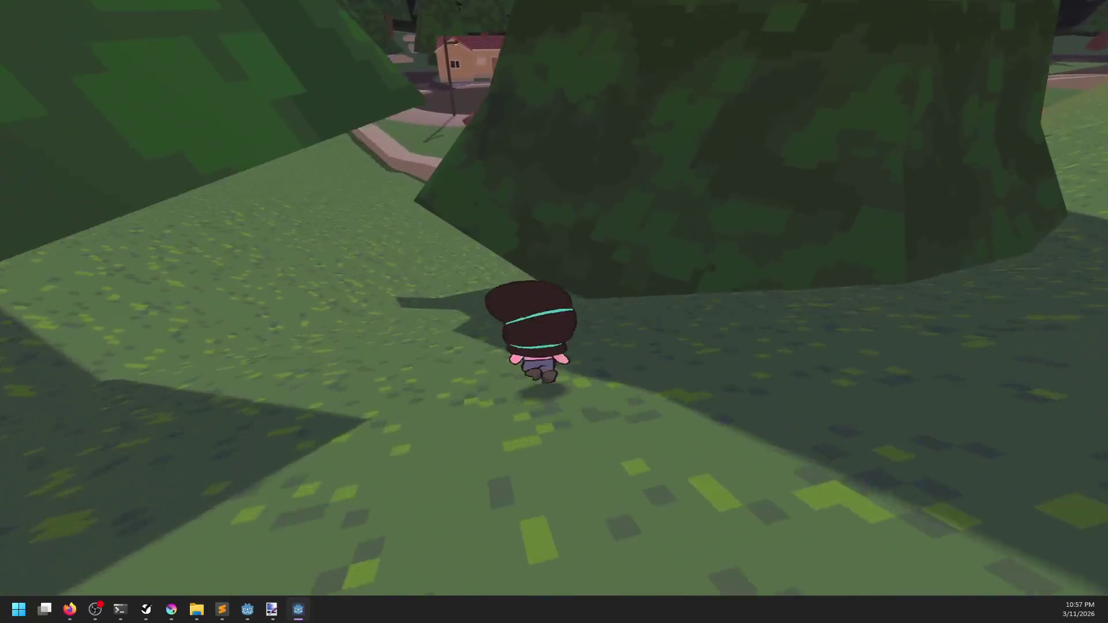
key("a")
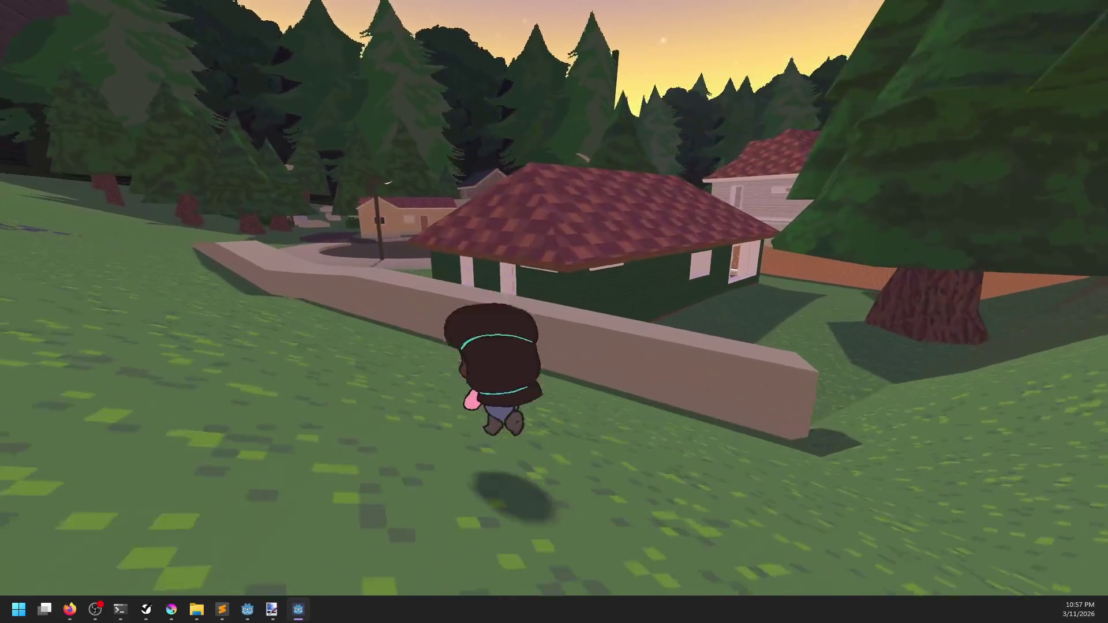
key("w")
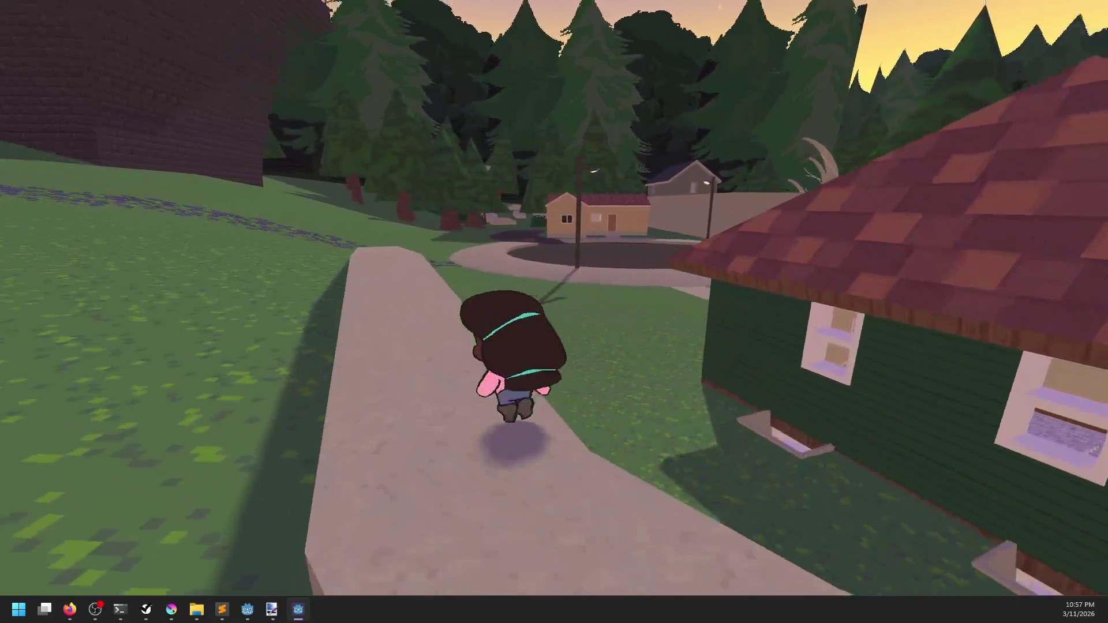
key("w")
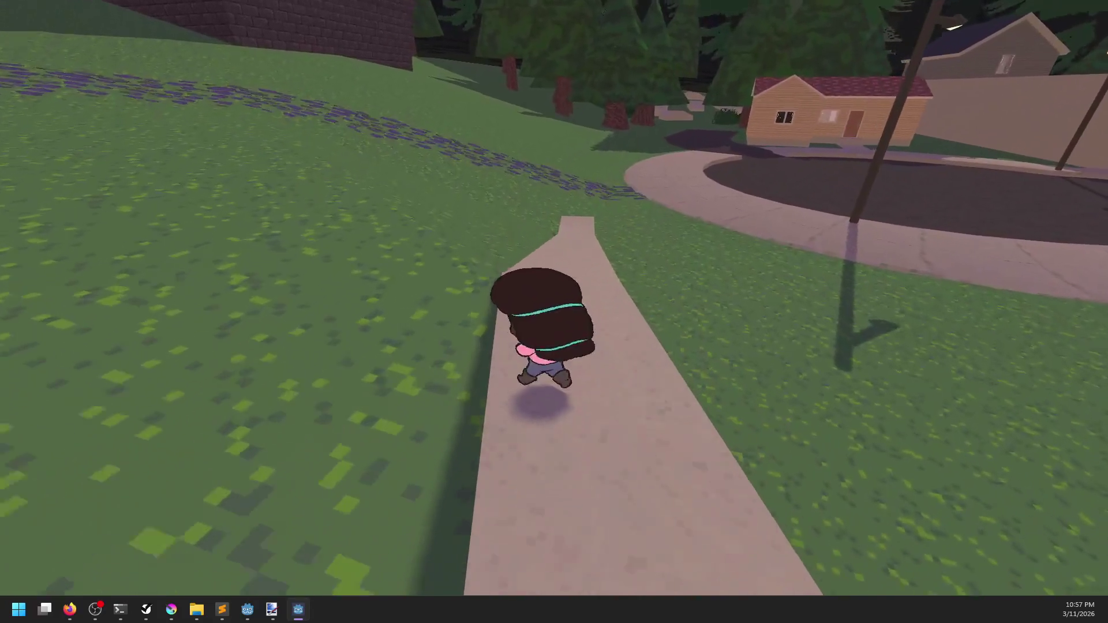
key("w")
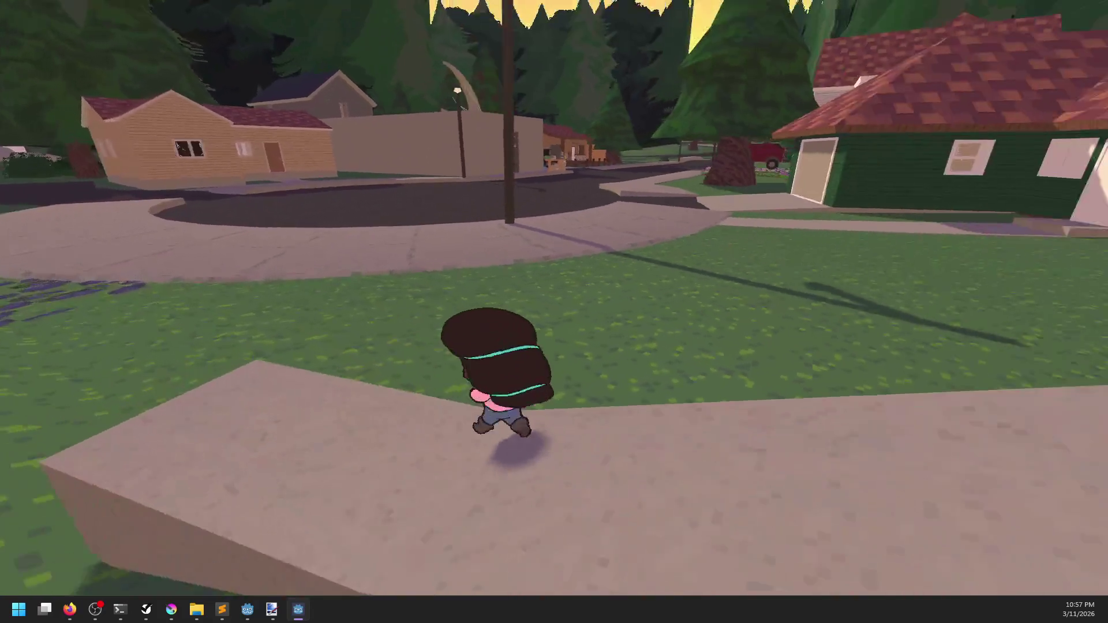
key("w")
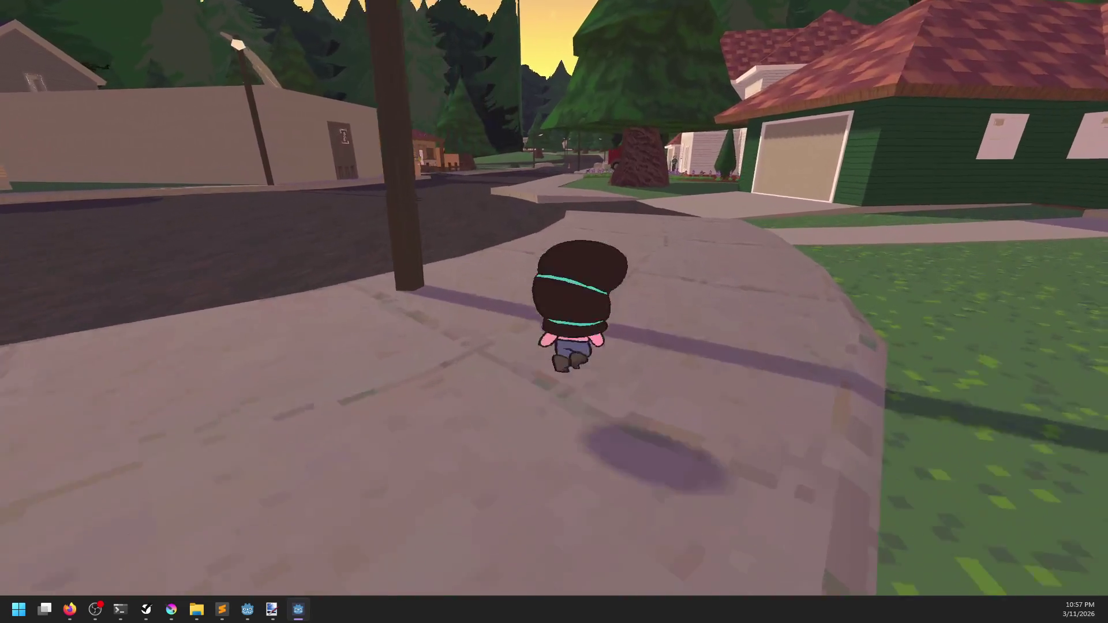
key("w")
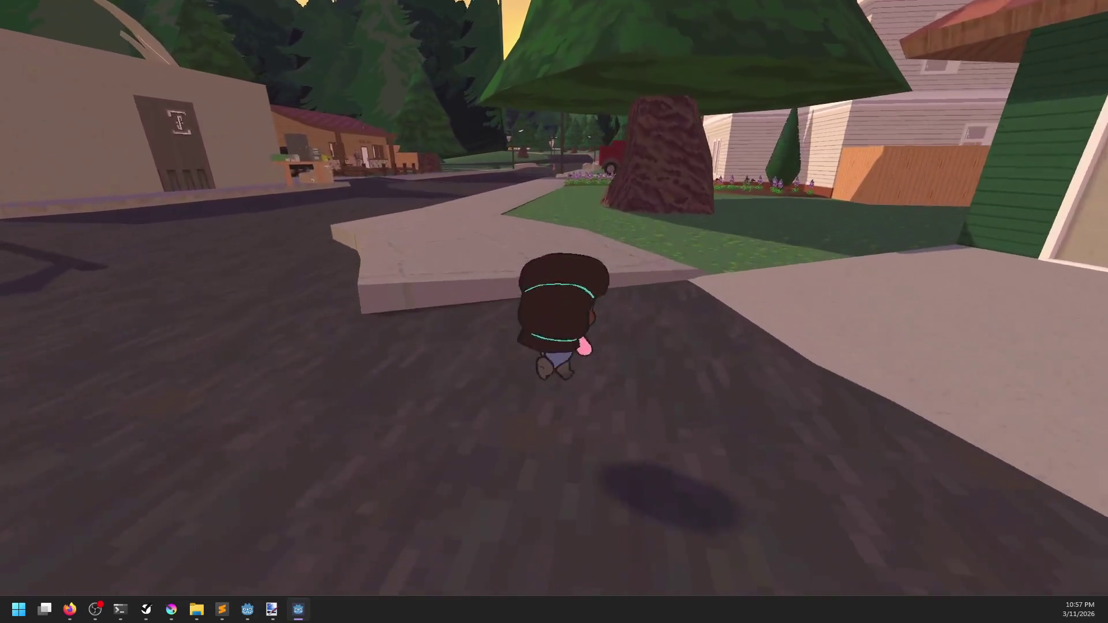
key("w")
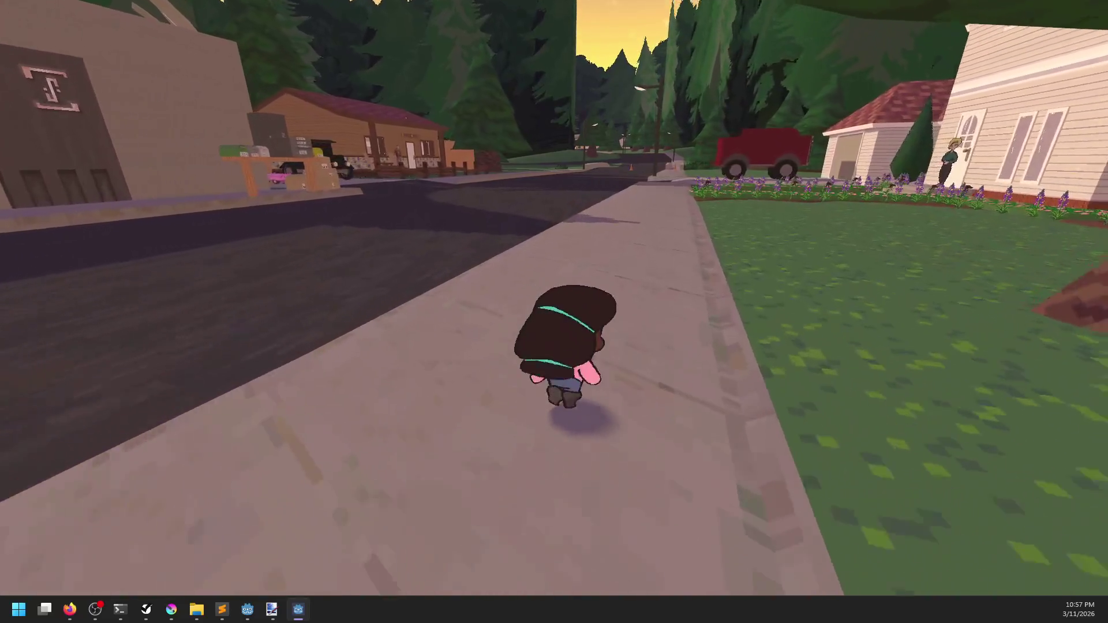
key("w")
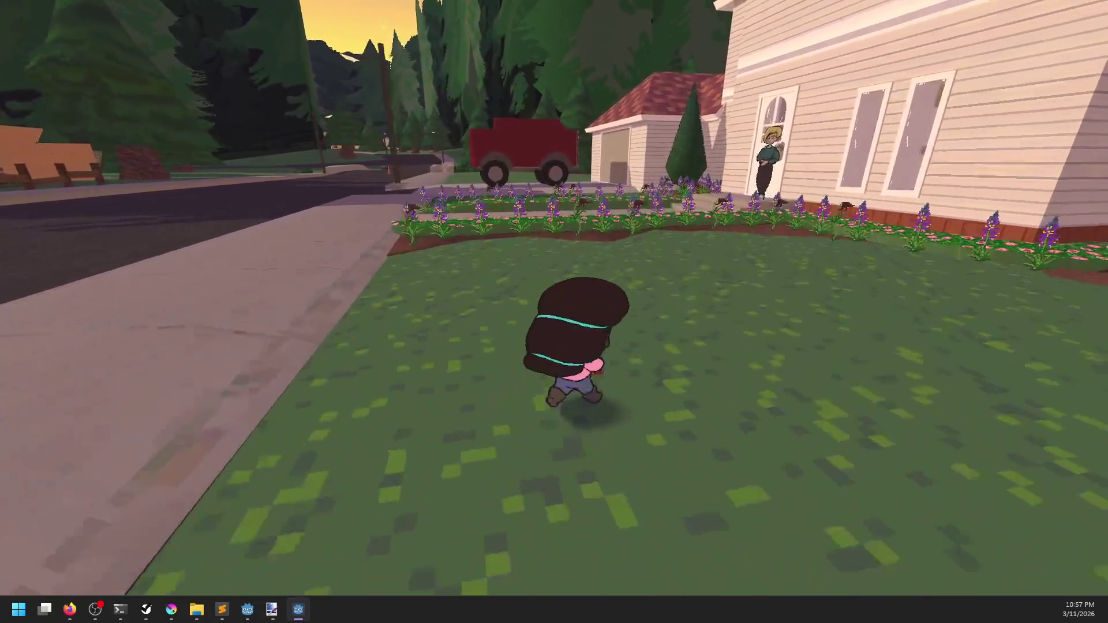
key("w")
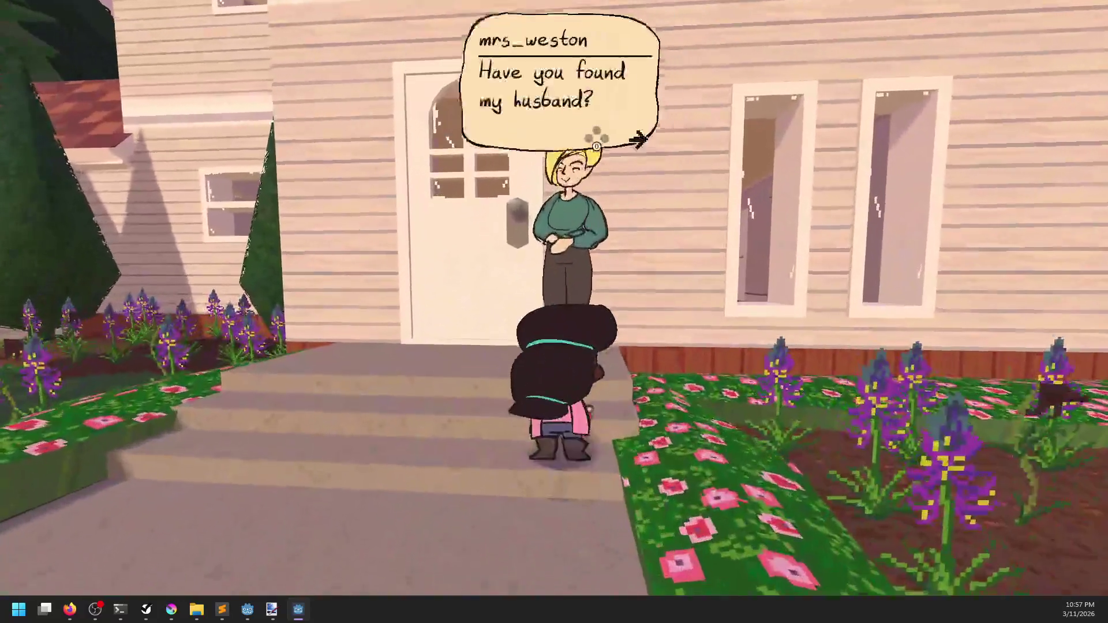
Check Mrs. Weston's 'Have you found my husband?' bubble, then choose Save and Exit.
key("e")
key("e")
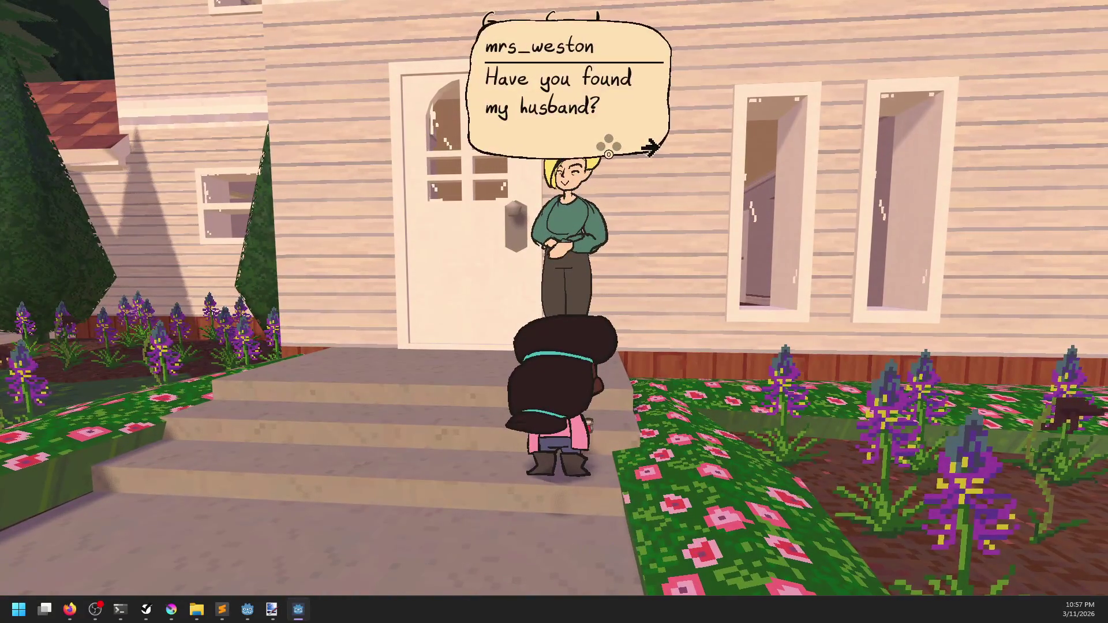
key("e")
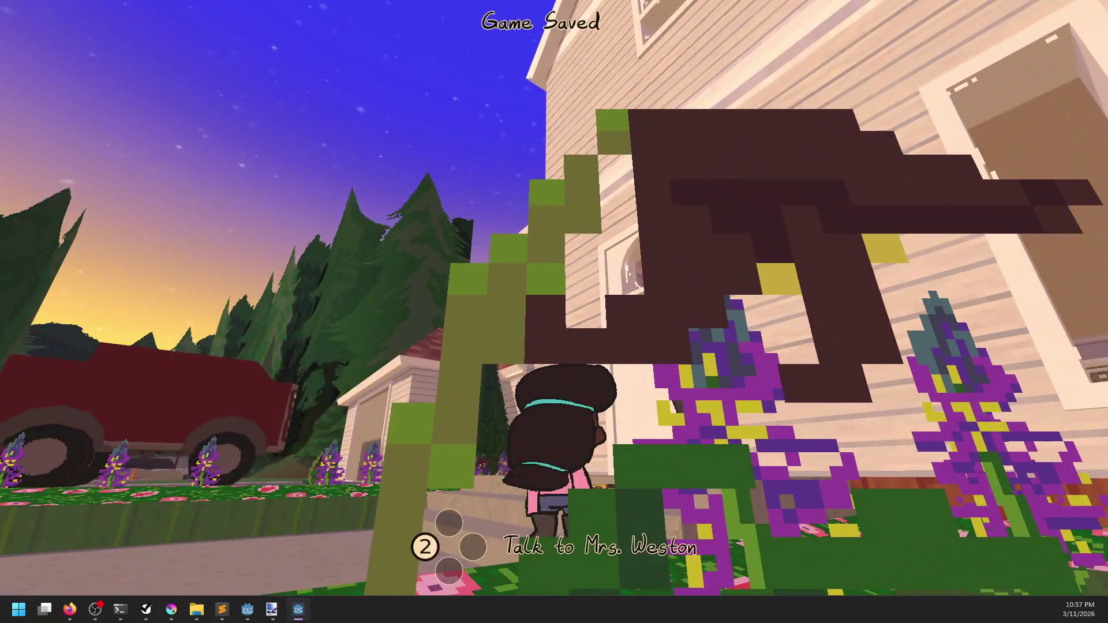
key("Escape")
key("Down")
key("Down")
key("Down")
key("Return")
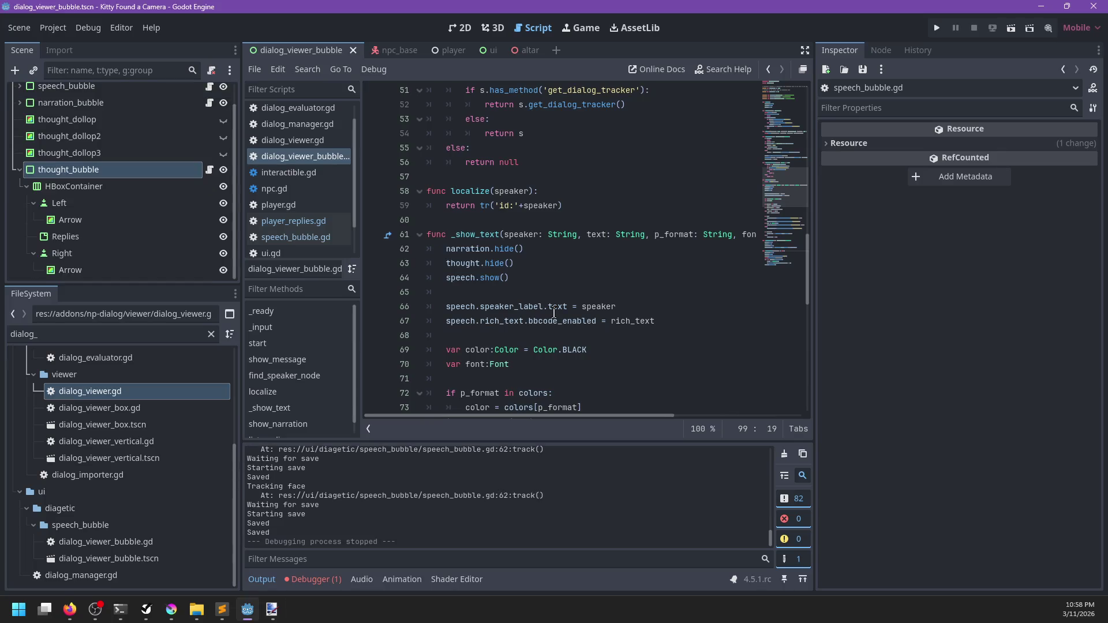
Give localize's speaker parameter the type String and save the script.
left_click(554, 191)
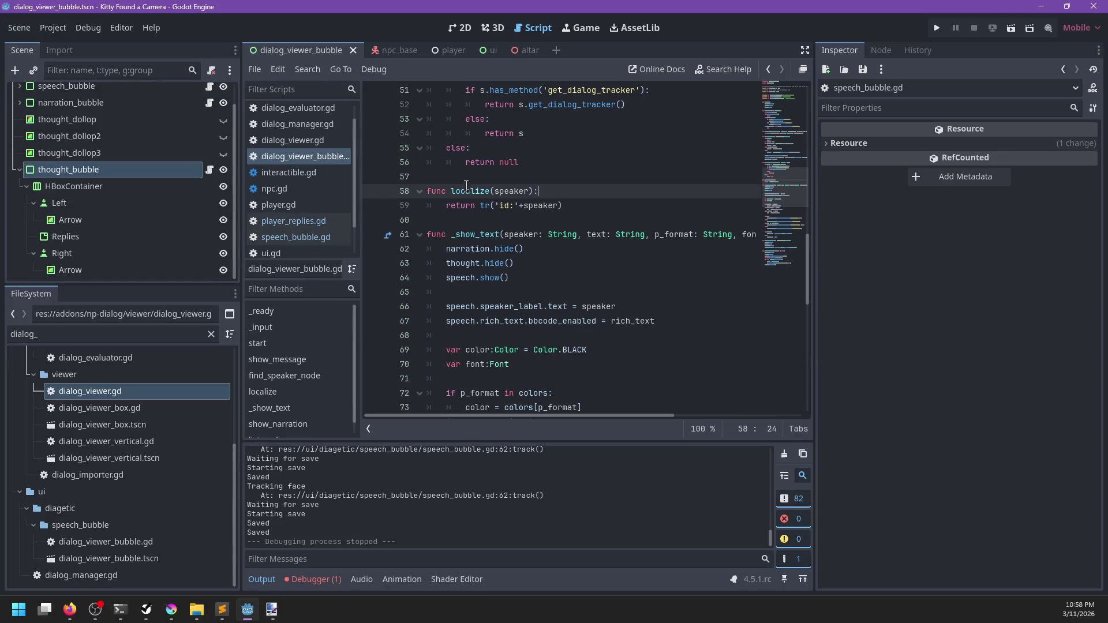
scroll(291, 189, "down", 2)
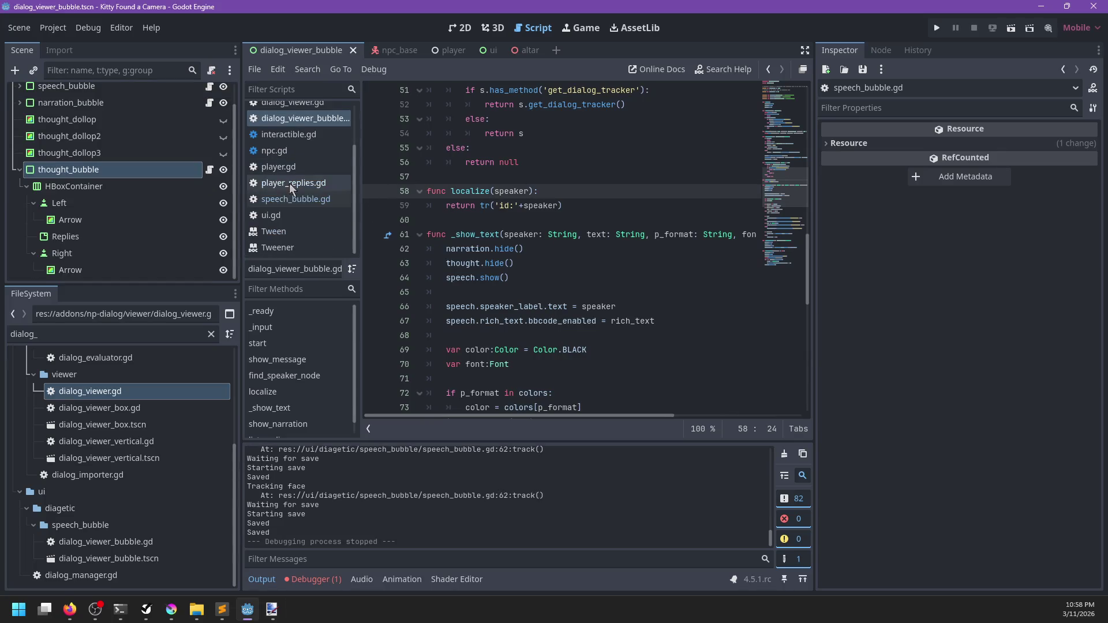
double_click(459, 191)
scroll(555, 215, "up", 4)
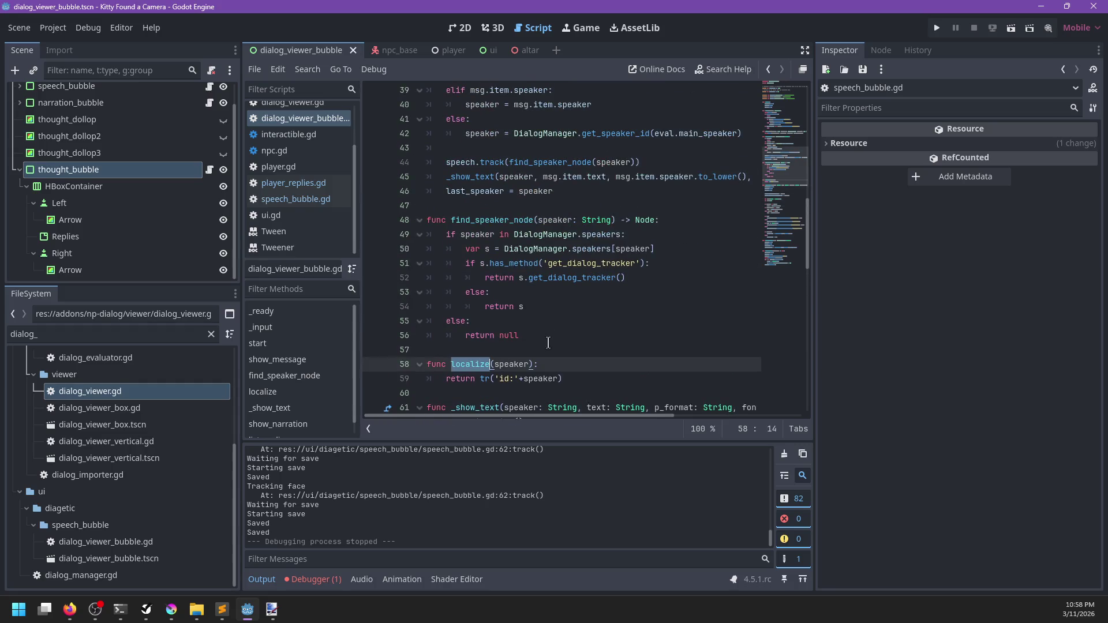
left_click(531, 365)
type(": S")
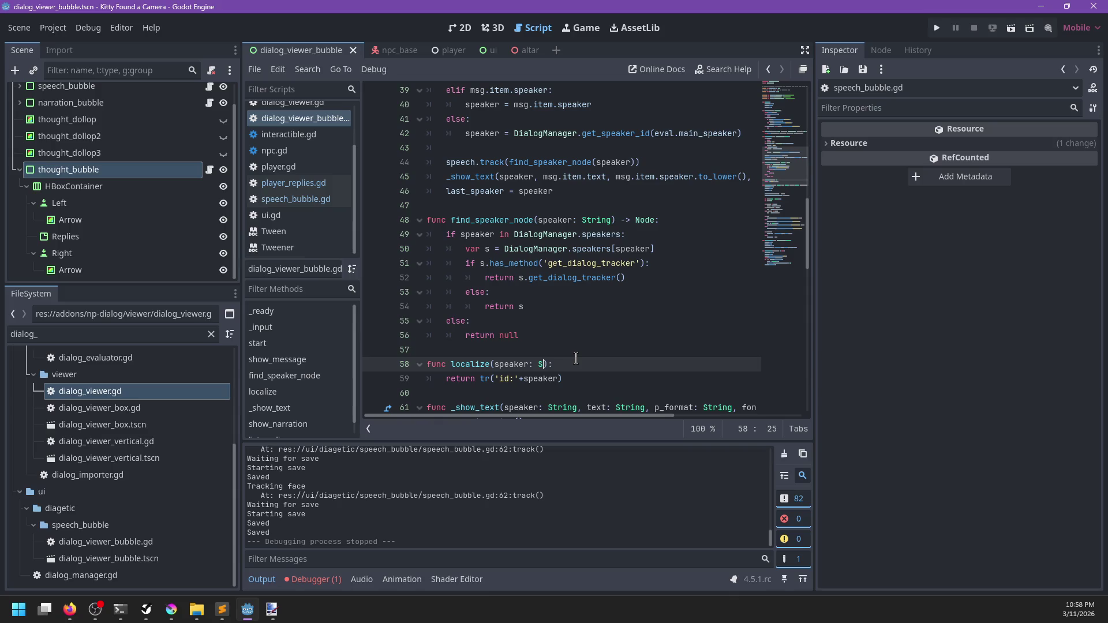
type("tring")
scroll(554, 220, "up", 3)
scroll(506, 215, "down", 4)
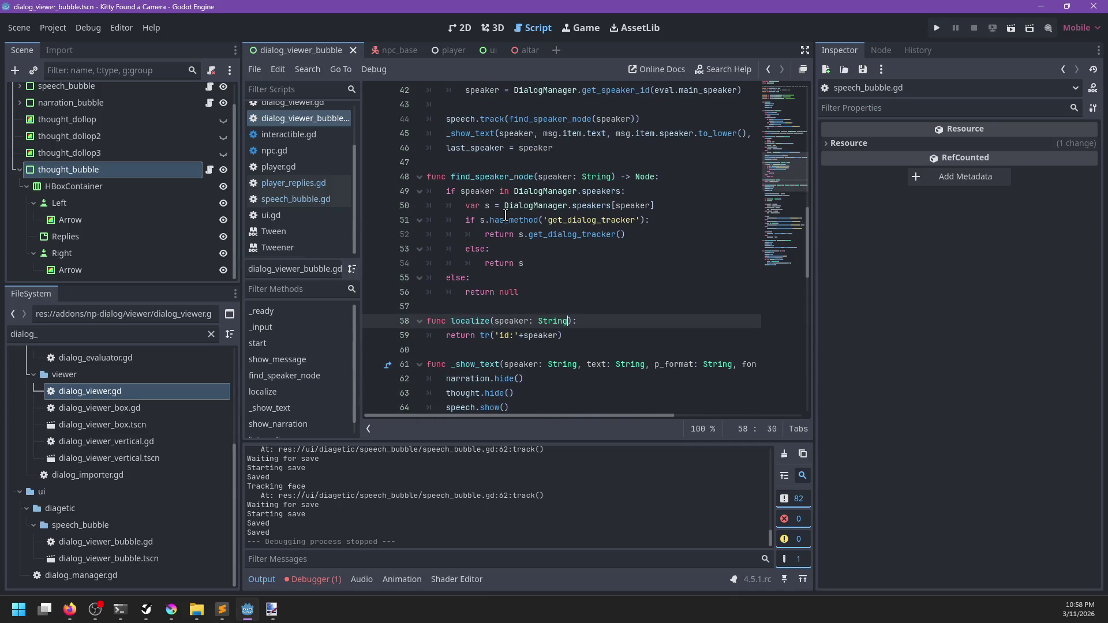
key("ctrl+s")
Trace the speaker value through find_speaker_node, show_message and the _show_text function.
left_click(311, 119)
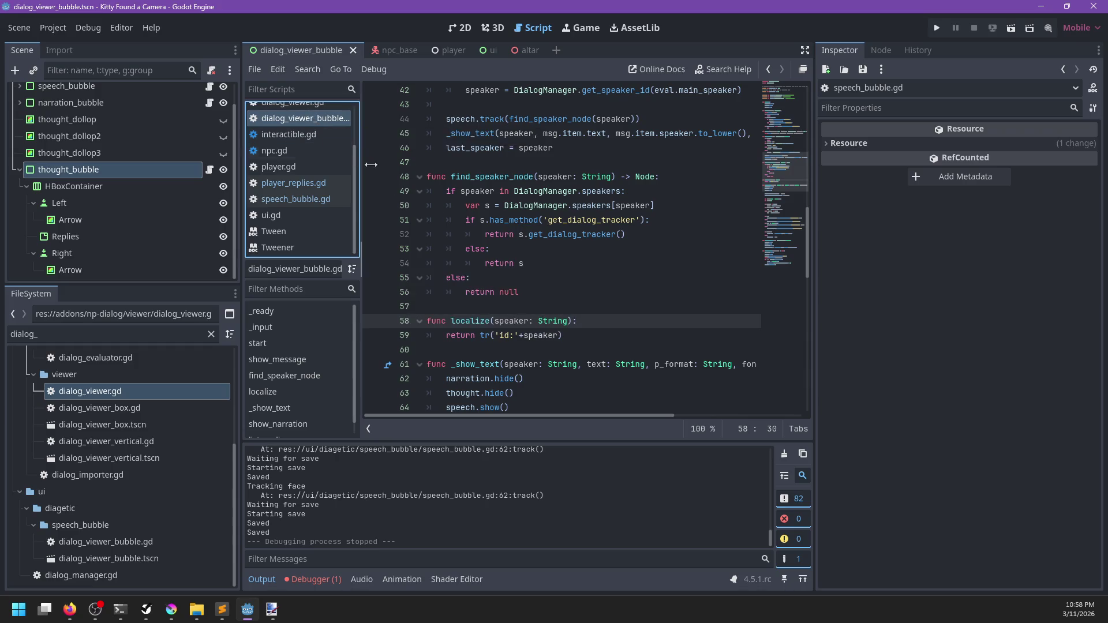
scroll(533, 251, "up", 3)
left_click(532, 251)
scroll(533, 252, "up", 4)
scroll(532, 252, "up", 3)
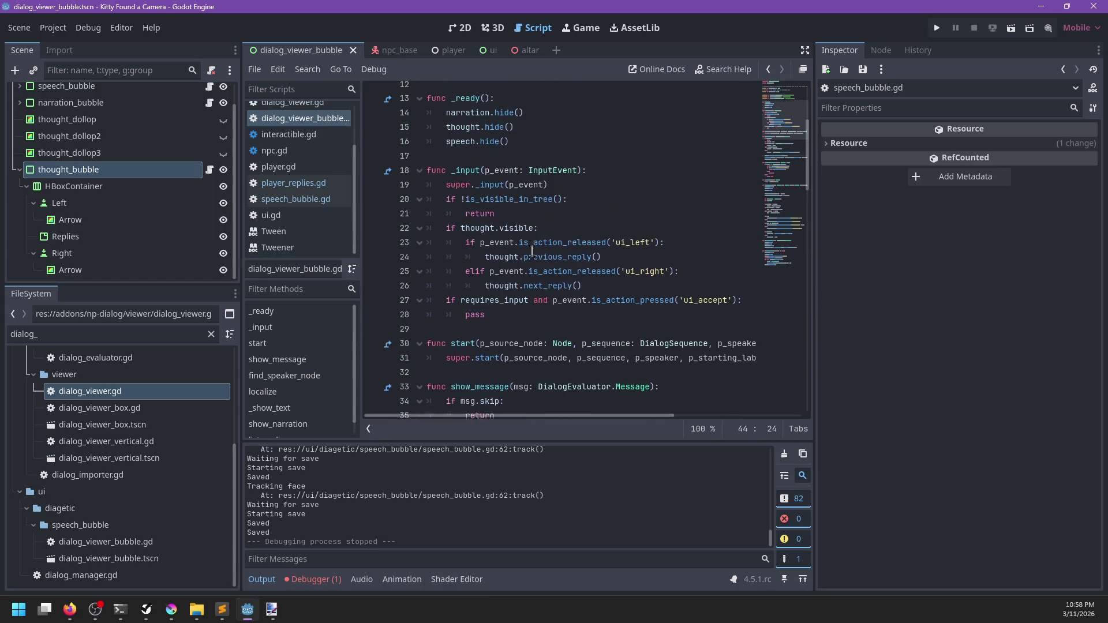
scroll(531, 247, "down", 5)
scroll(531, 247, "up", 4)
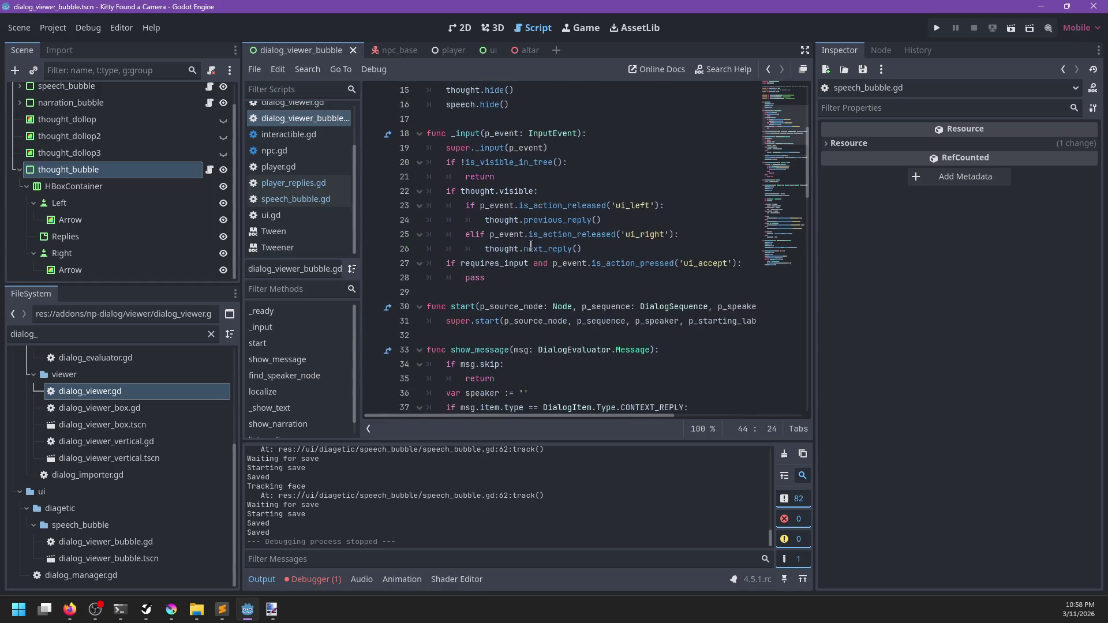
scroll(531, 247, "up", 5)
scroll(531, 247, "down", 8)
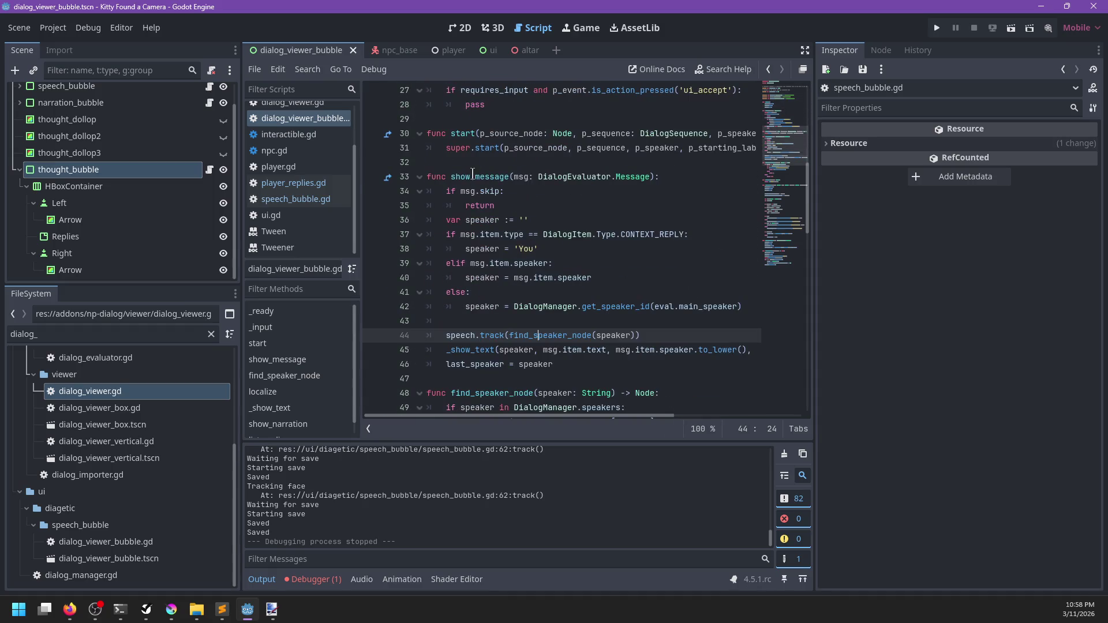
double_click(491, 177)
scroll(506, 234, "down", 3)
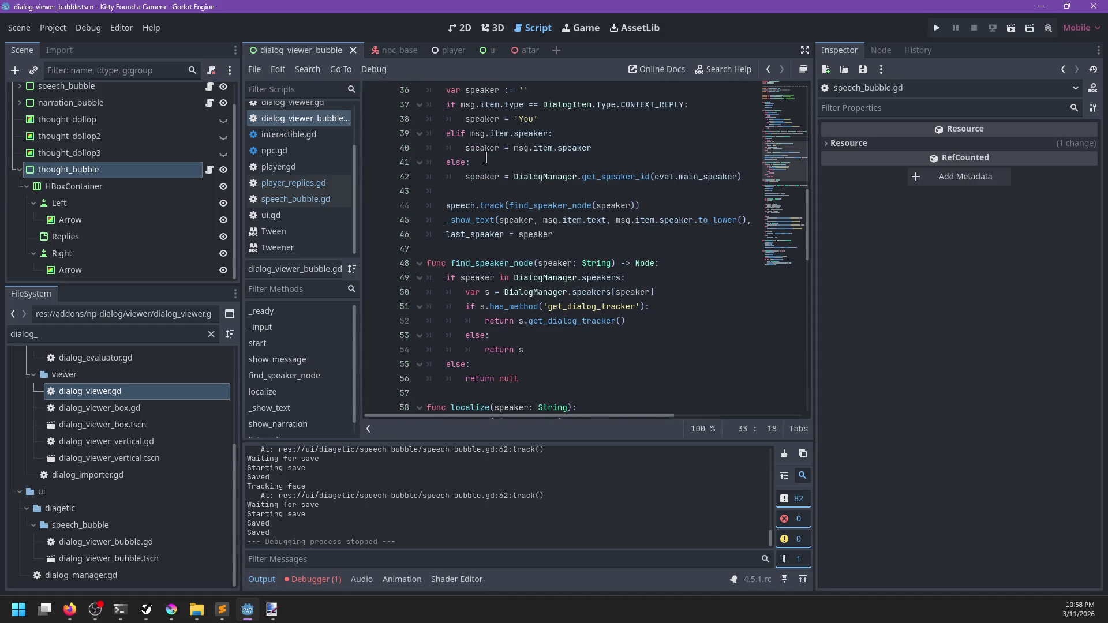
double_click(483, 149)
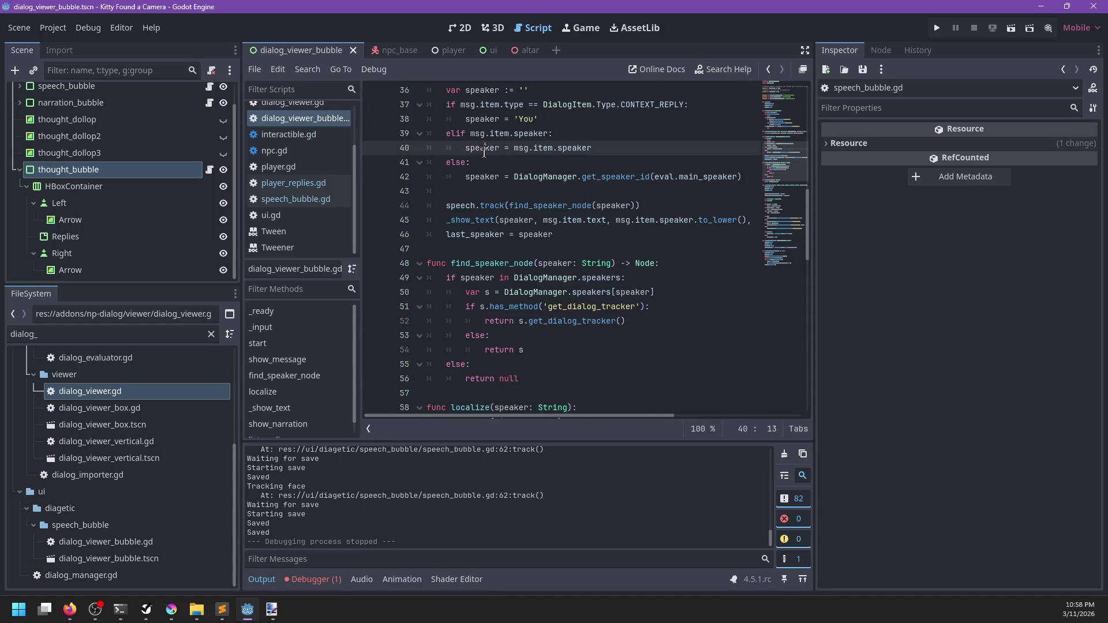
left_click(475, 220, "ctrl")
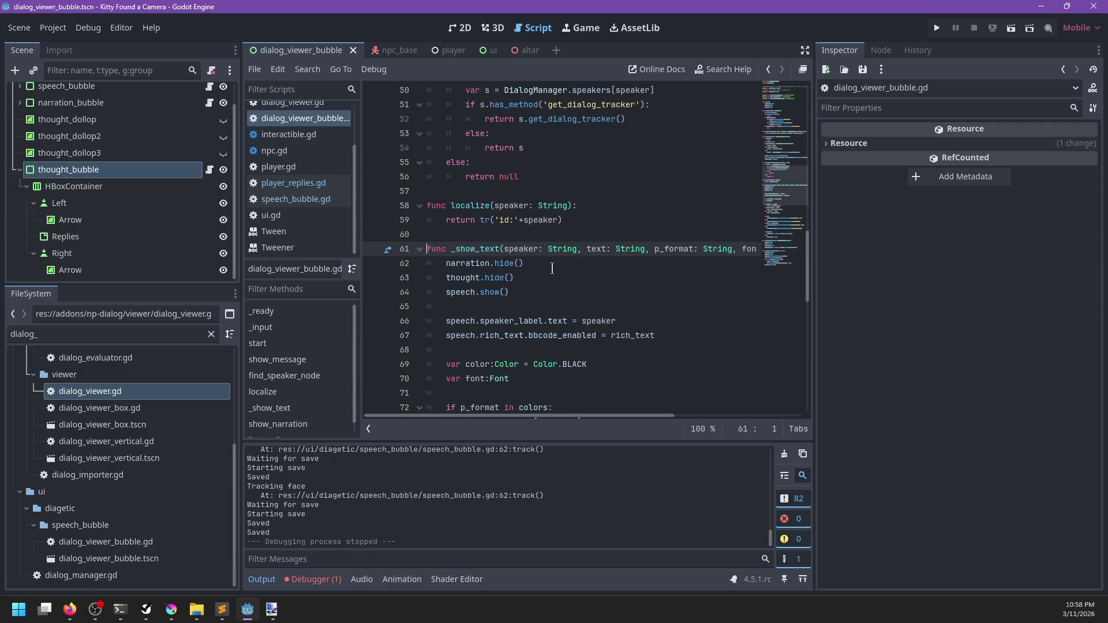
double_click(520, 250)
scroll(577, 242, "down", 2)
Set speaker_label.text to localize(speaker) on line 66, save, and run the project.
left_click(628, 236)
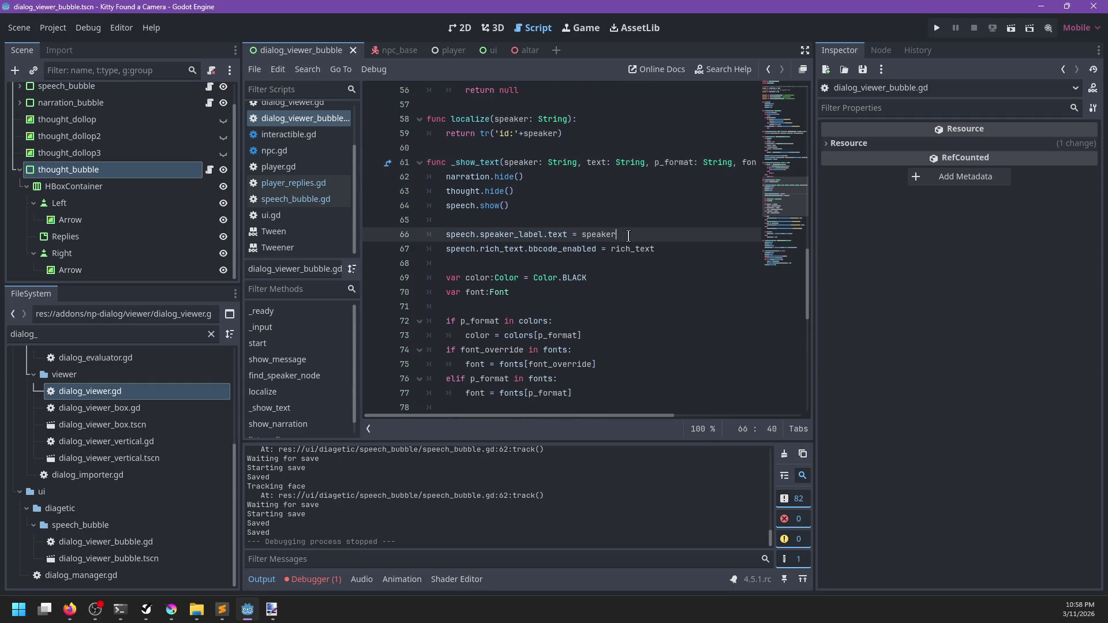
type("localize(")
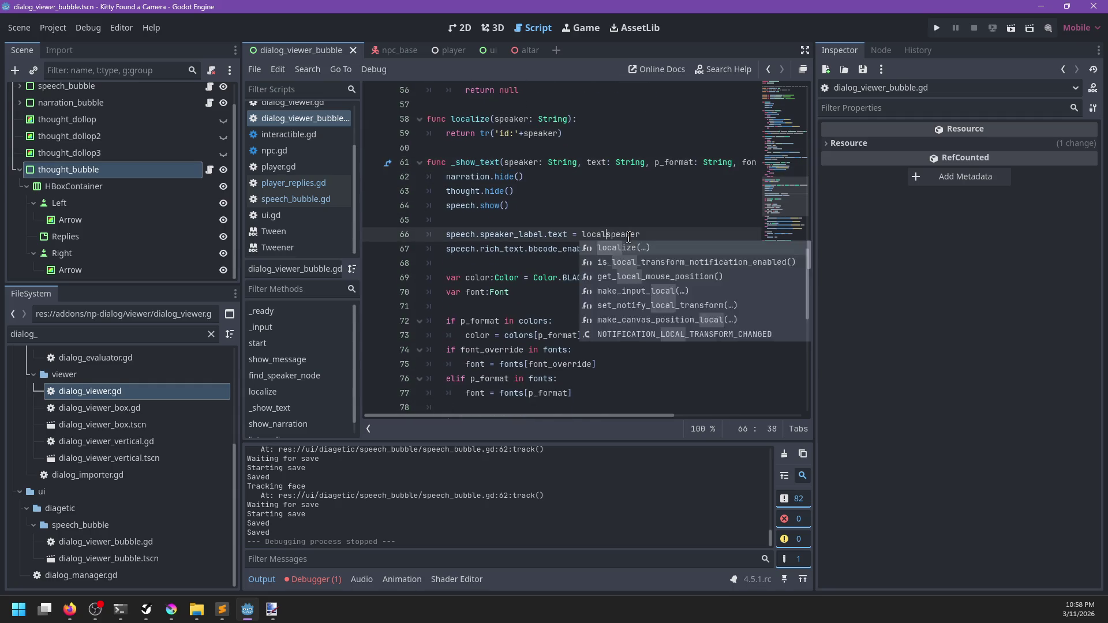
key("End")
key("BackSpace")
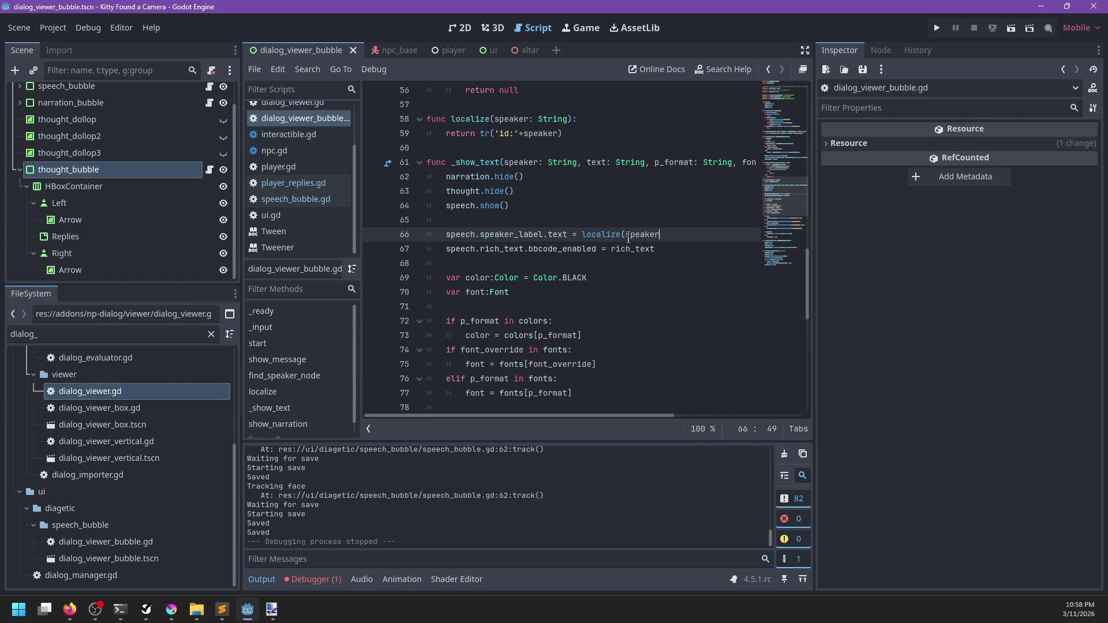
key("ctrl+s")
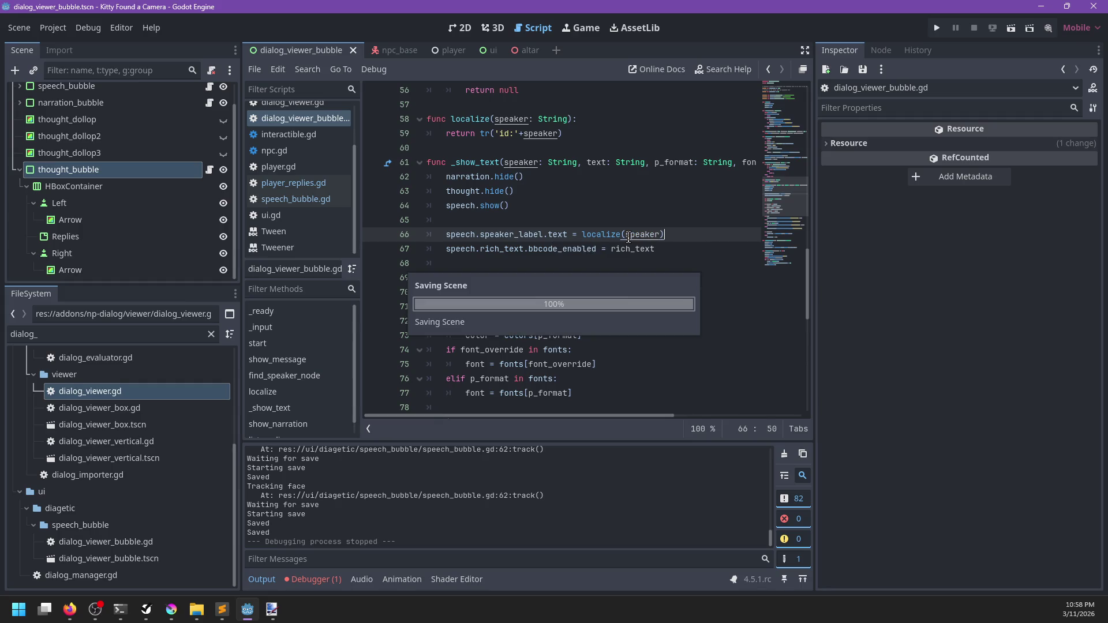
left_click(611, 200)
key("F5")
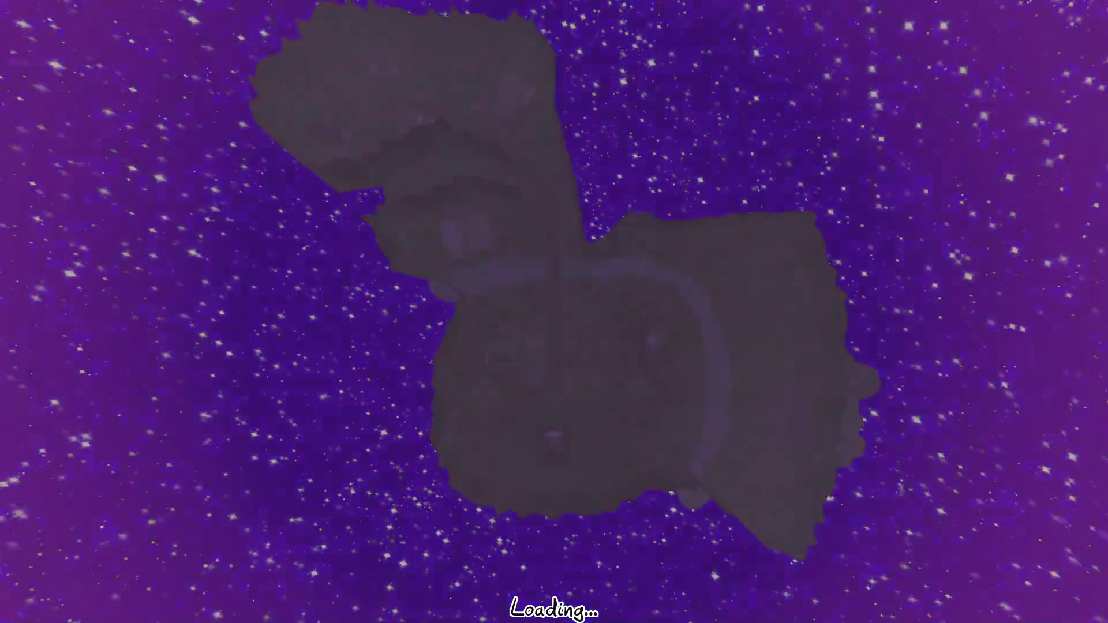
Talk to Mrs. Weston and play through her dialogue until it closes.
key("e")
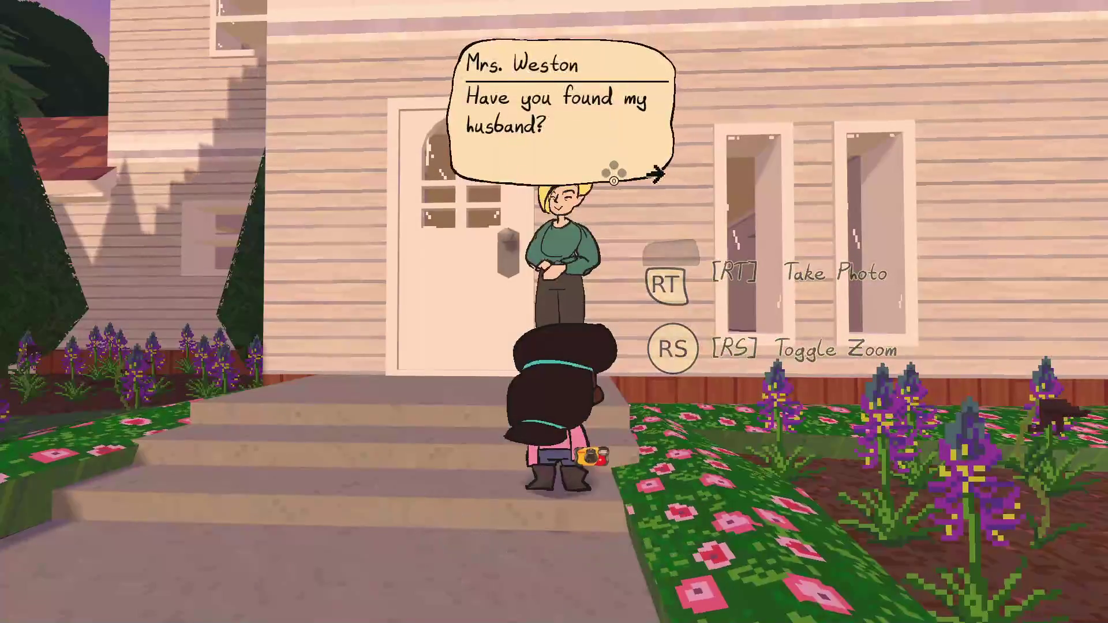
key("e")
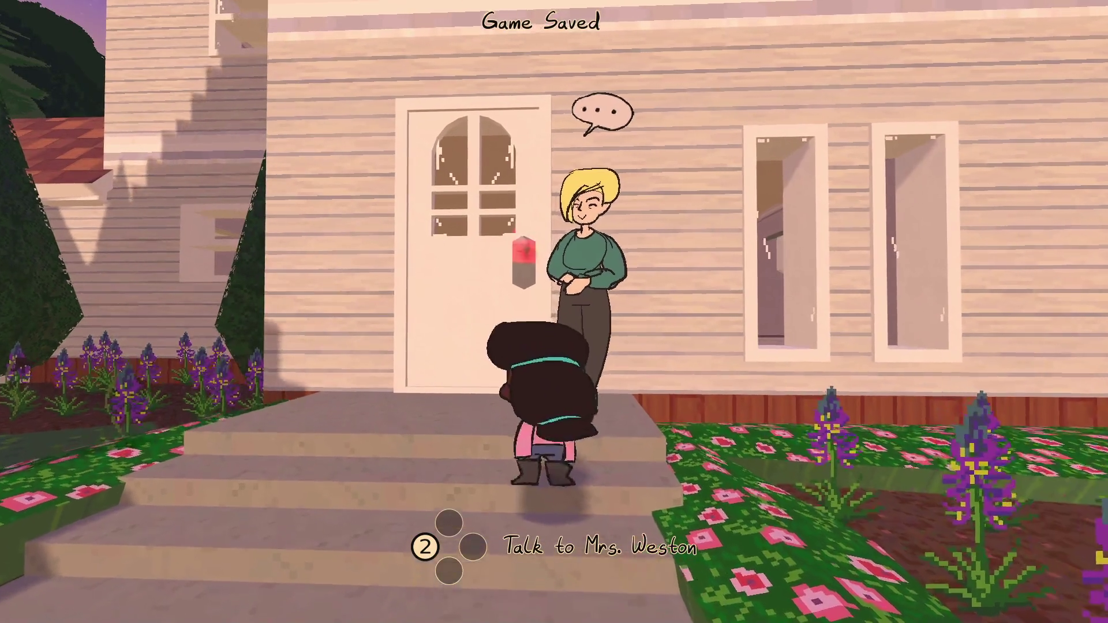
key("e")
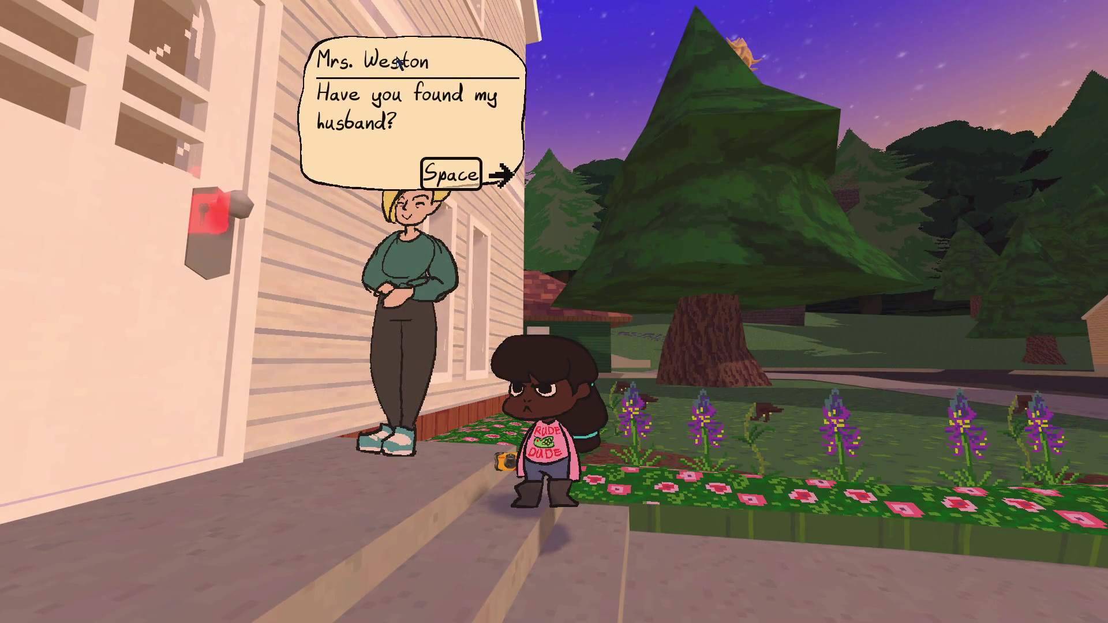
key("space")
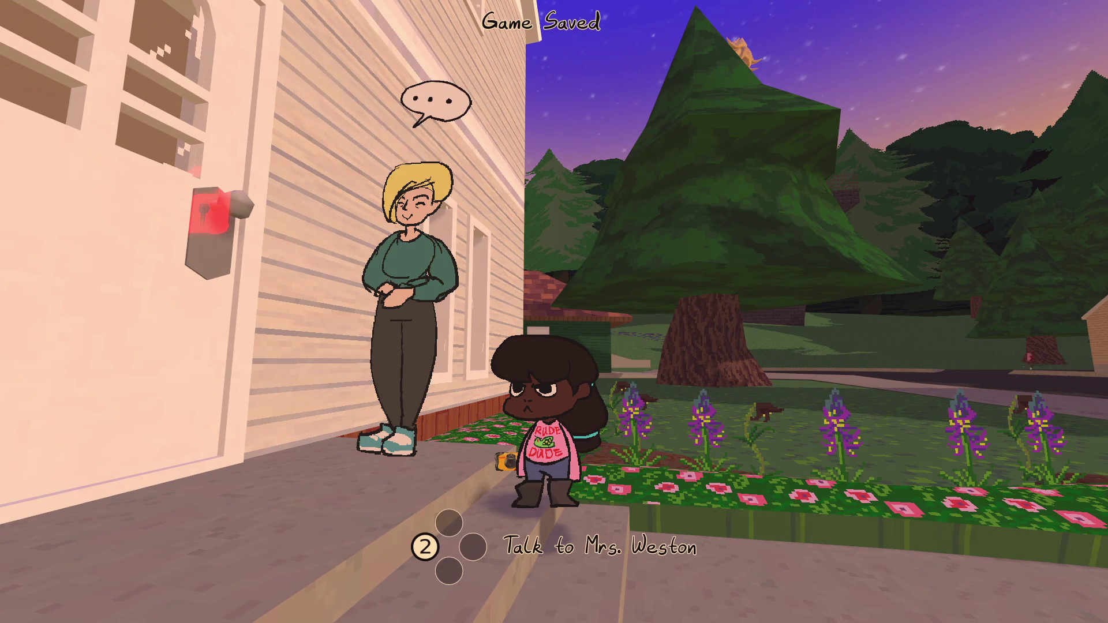
Cross the road to the cabin porch and play through Bill's dialogue.
key("w")
key("d")
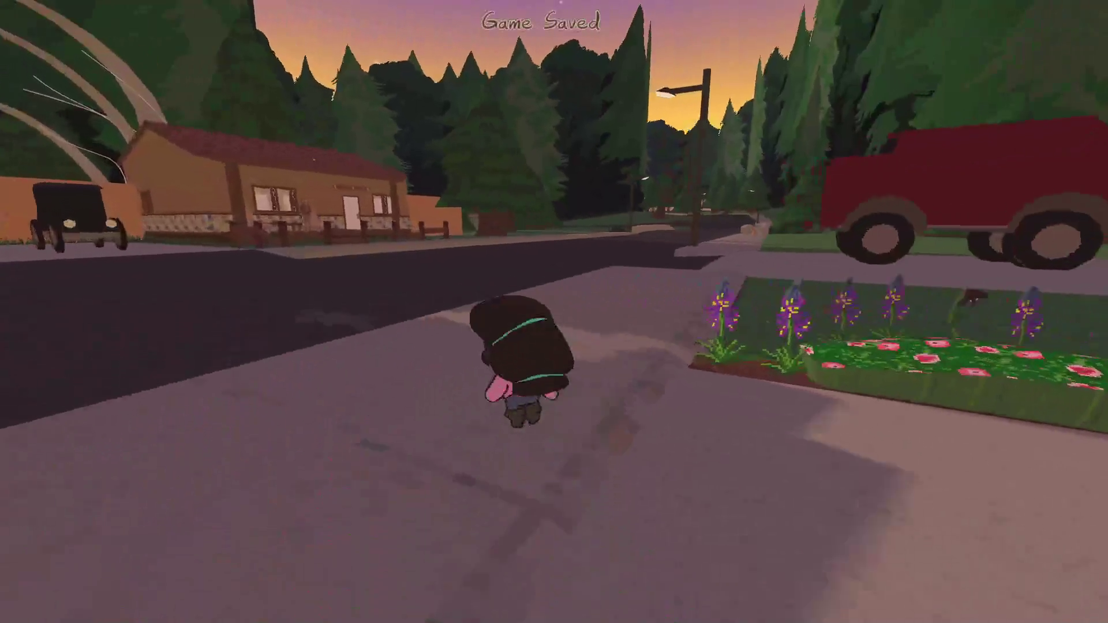
key("a")
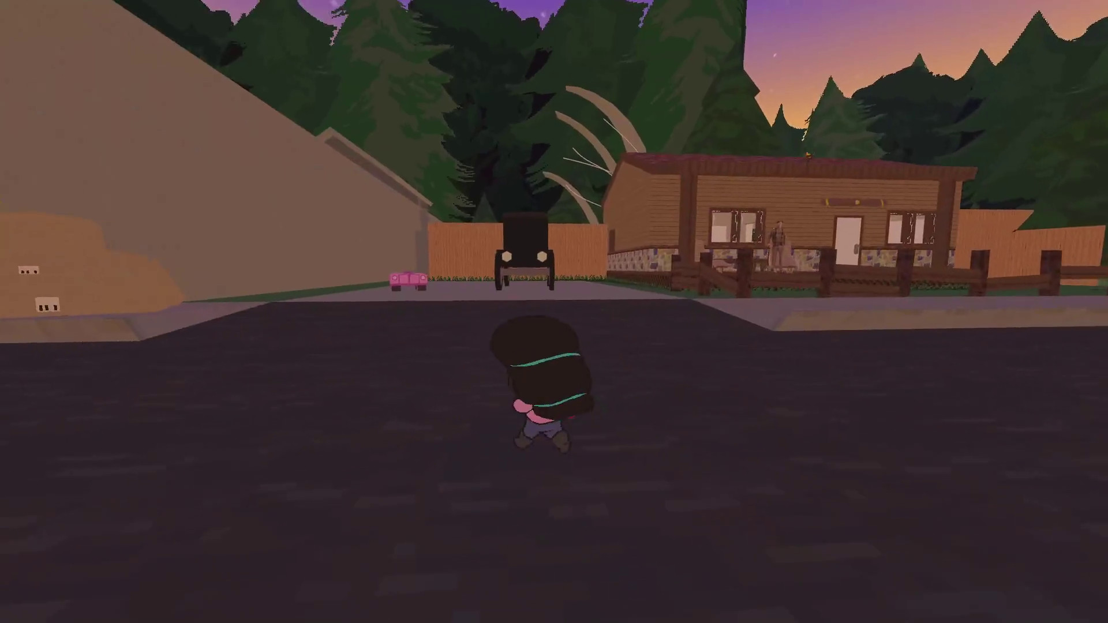
key("w")
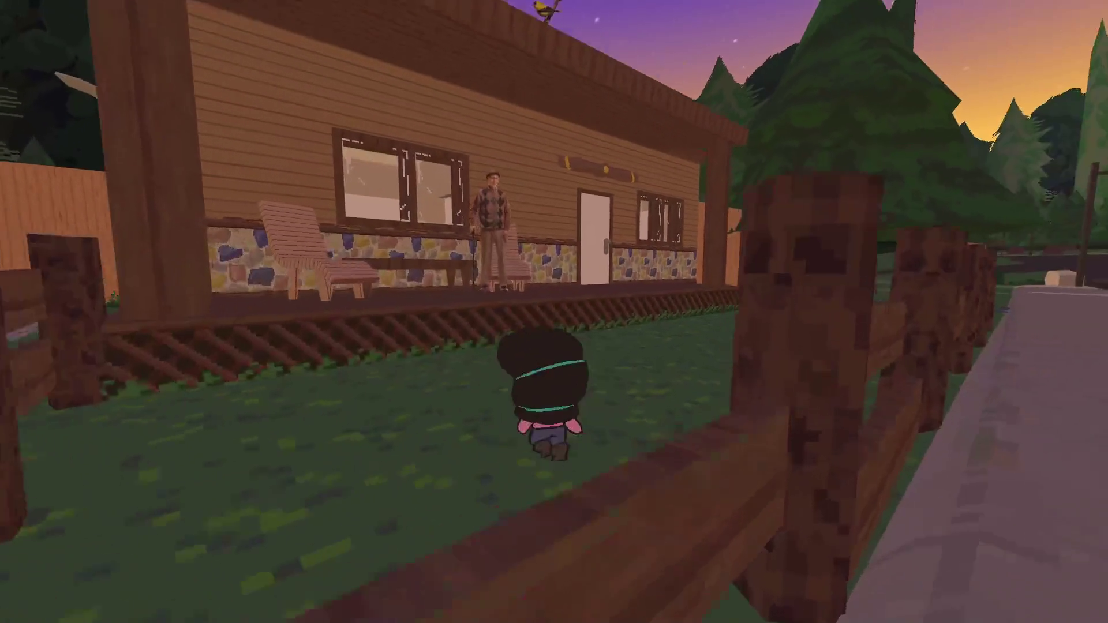
key("e")
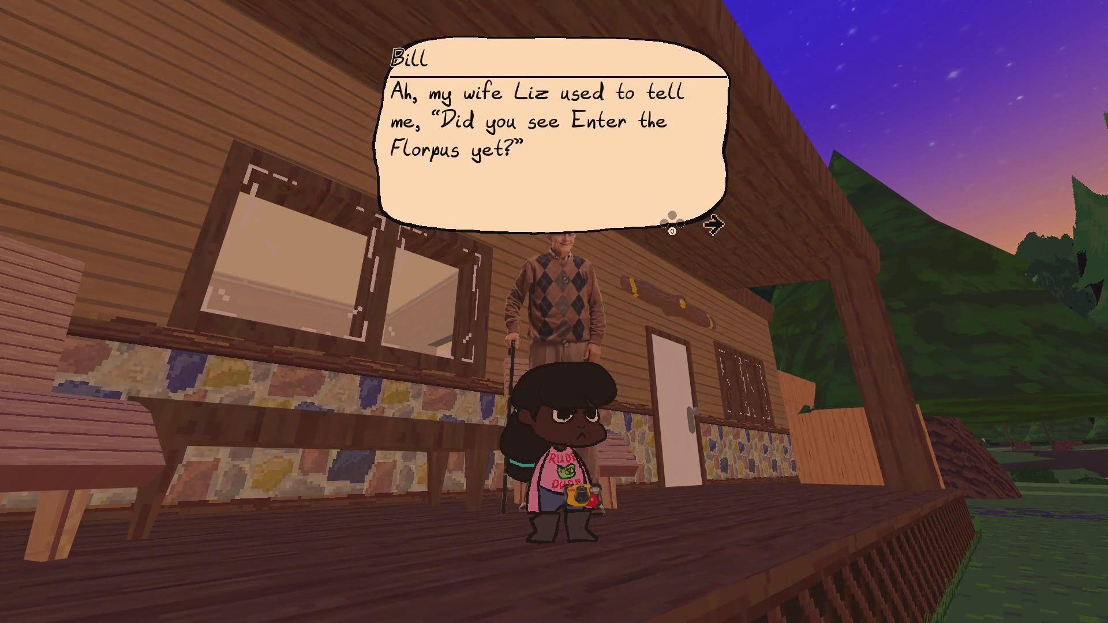
key("e")
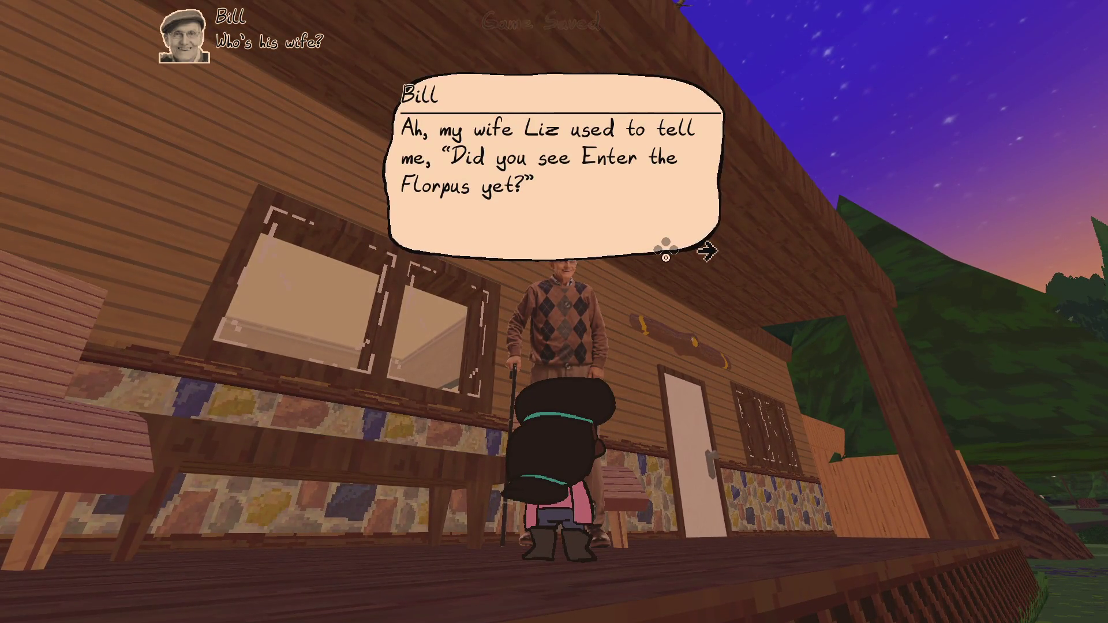
key("e")
Walk through Bill's house out onto the street and pause the game.
key("d")
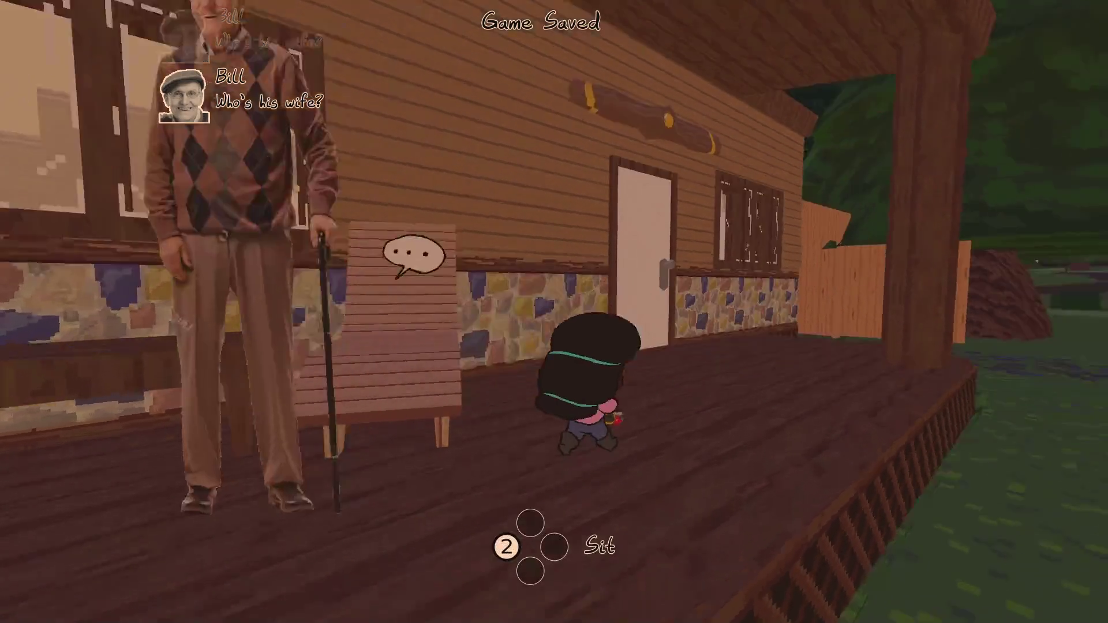
key("w")
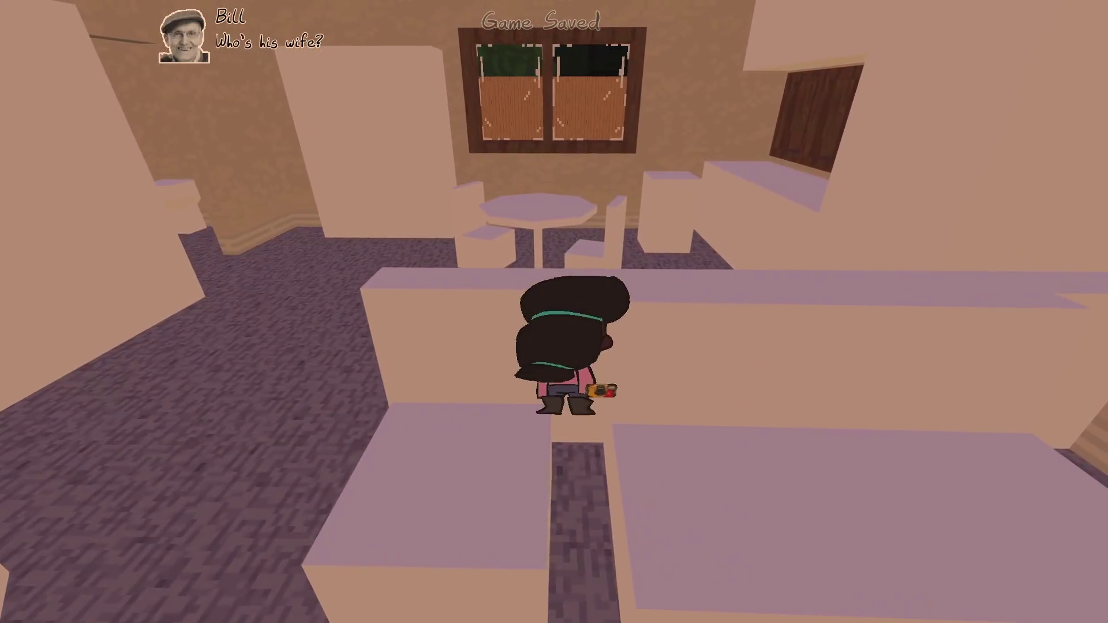
key("w")
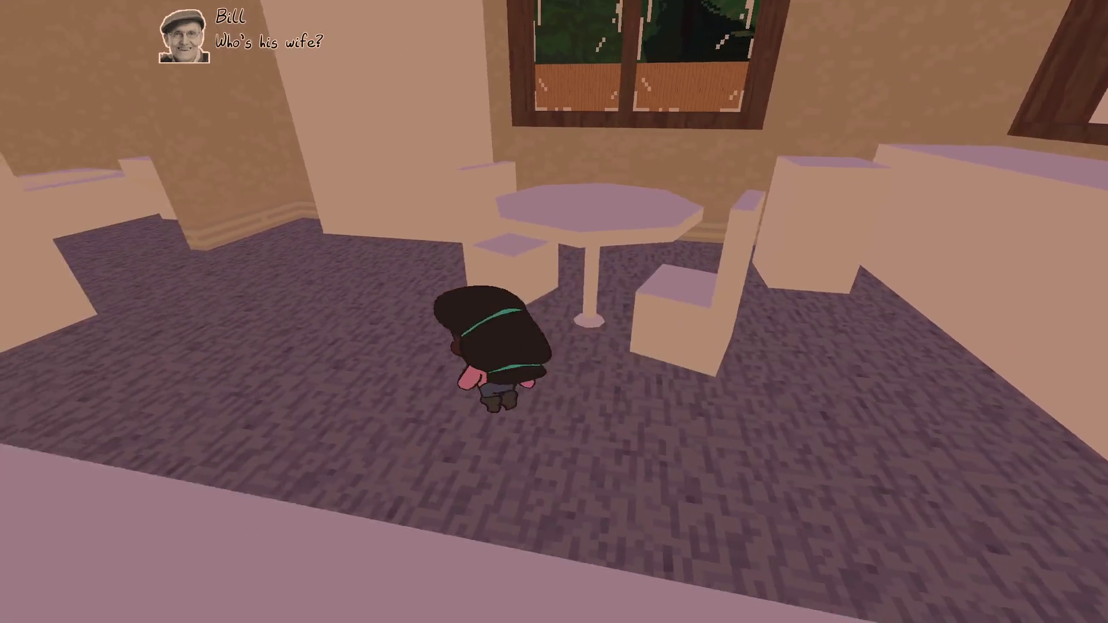
key("w")
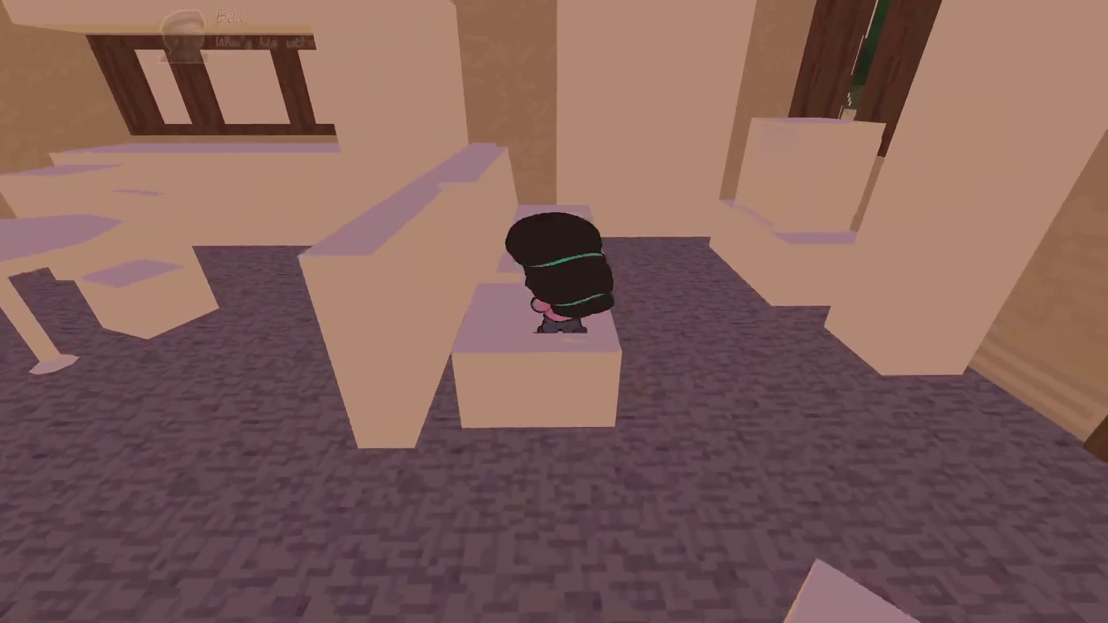
key("w")
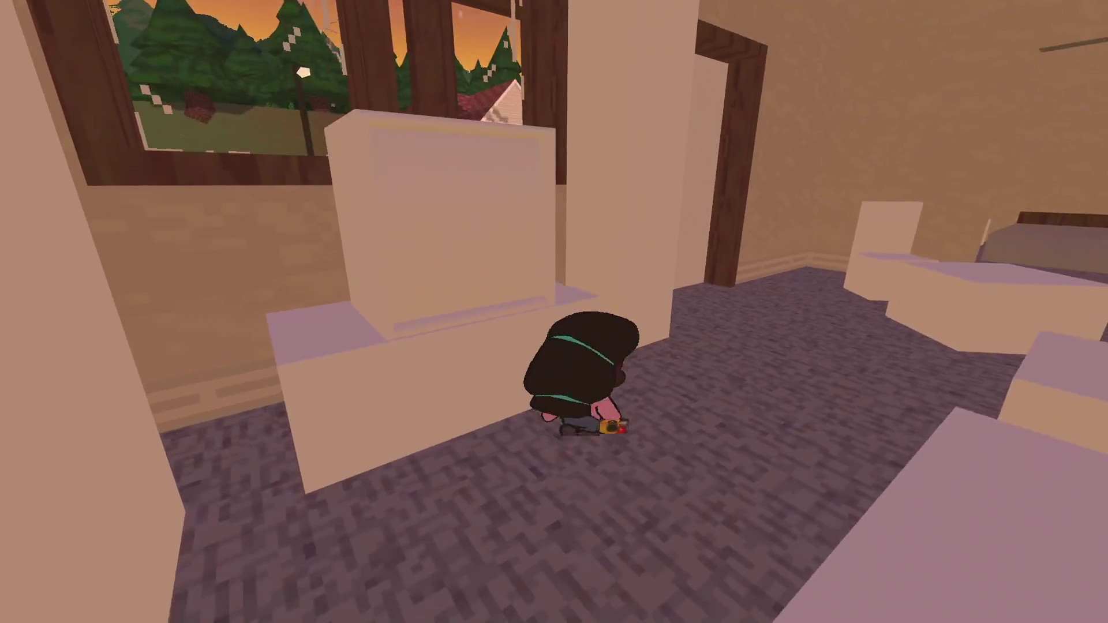
key("w")
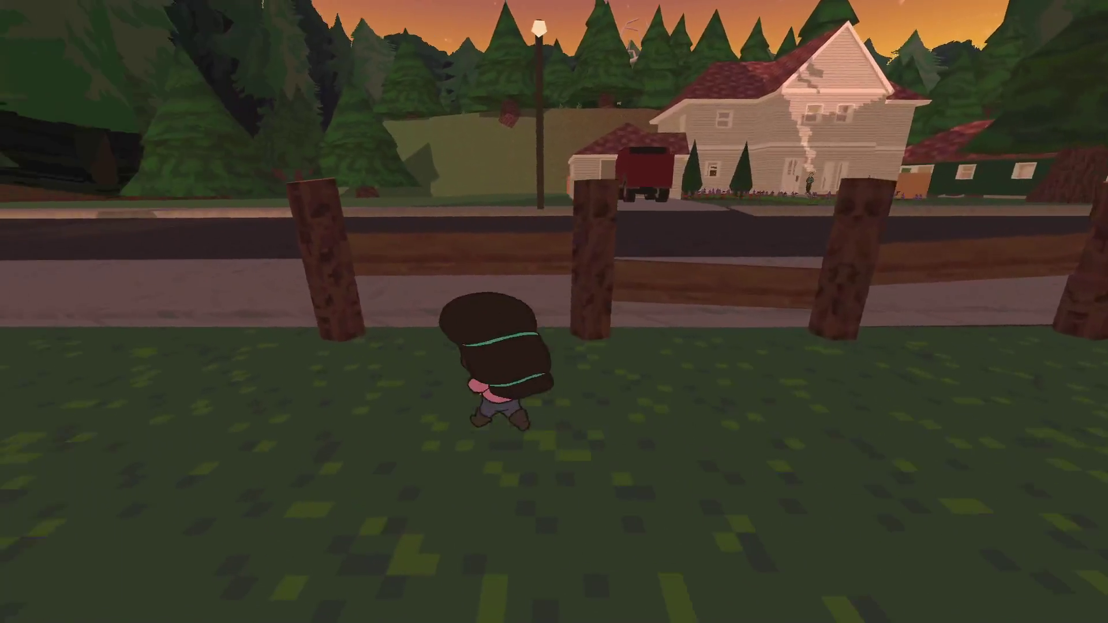
key("w")
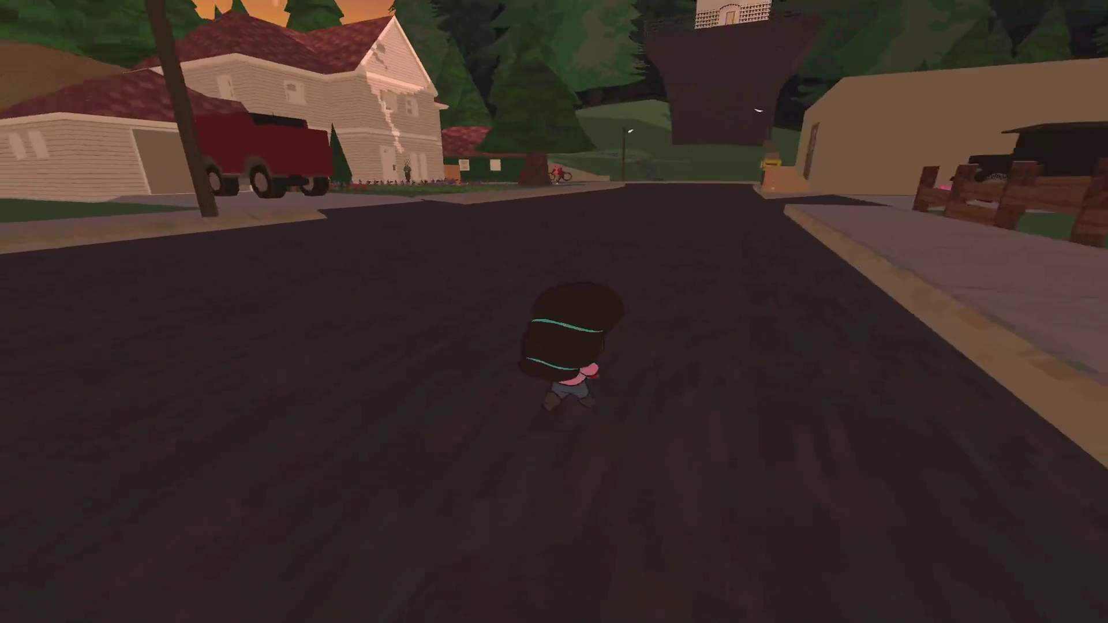
key("Escape")
Untick Sfx Mute in Options > Audio and drive the pink car onto the street.
key("Down")
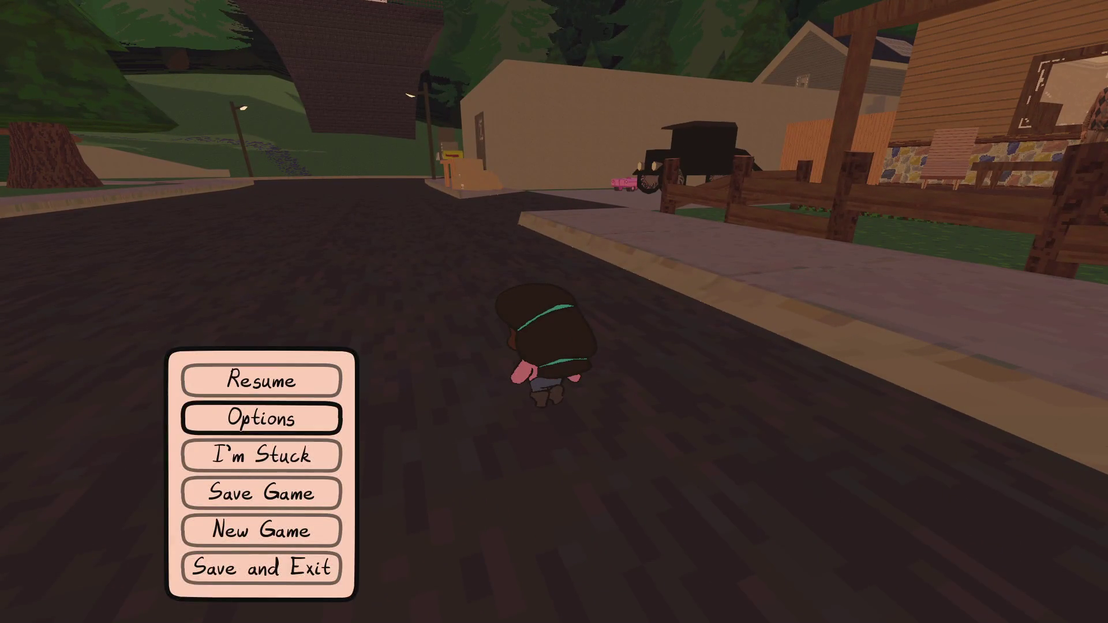
key("Return")
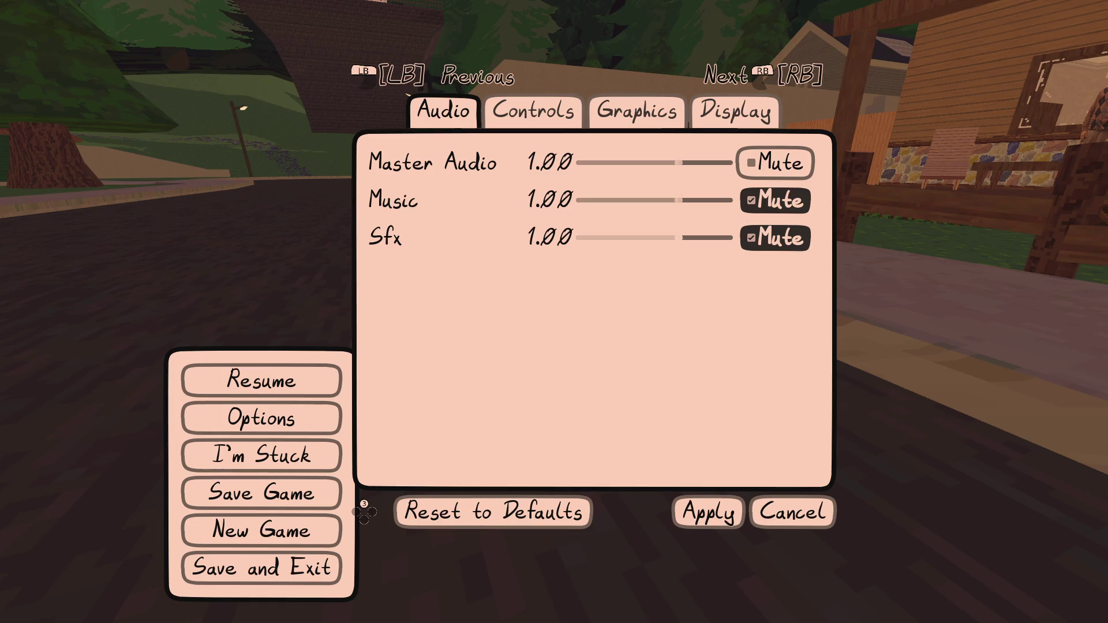
key("Escape")
key("Escape")
key("w")
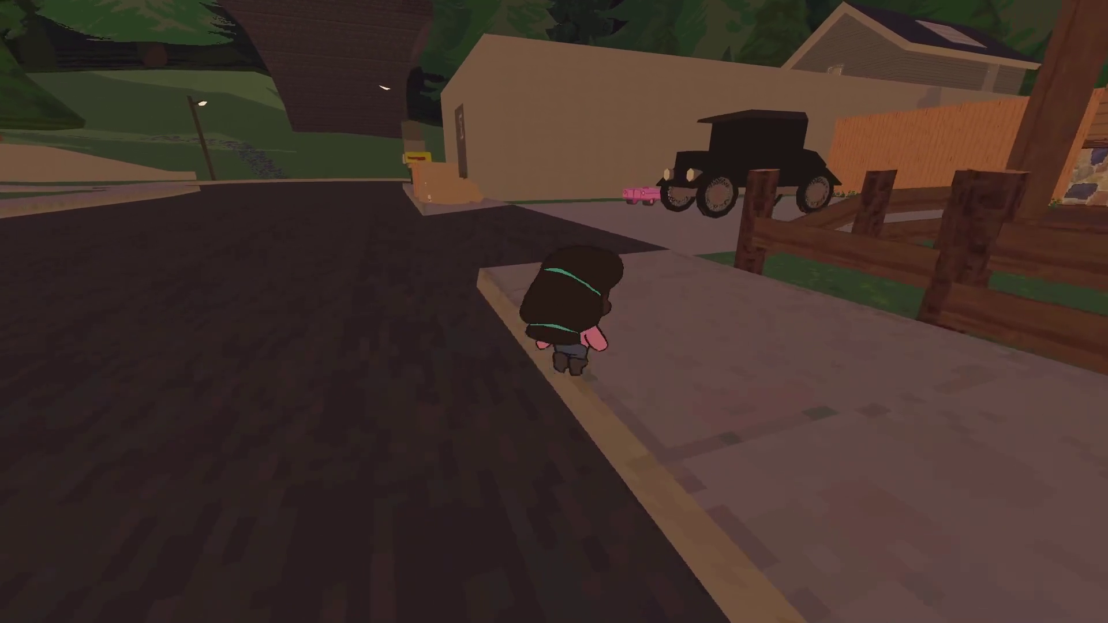
key("d")
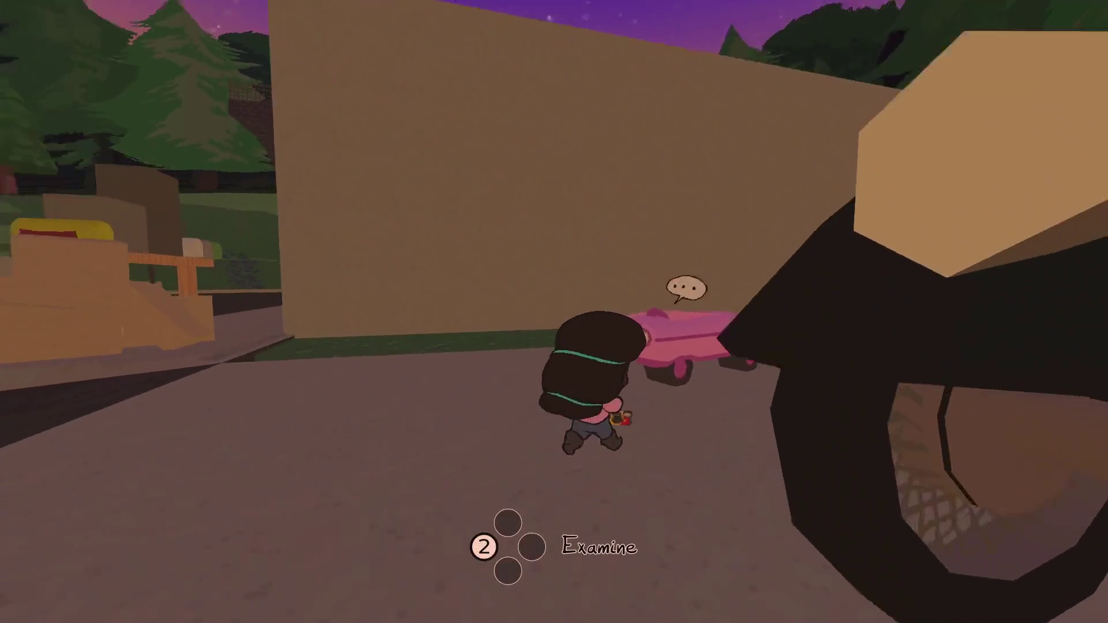
key("e")
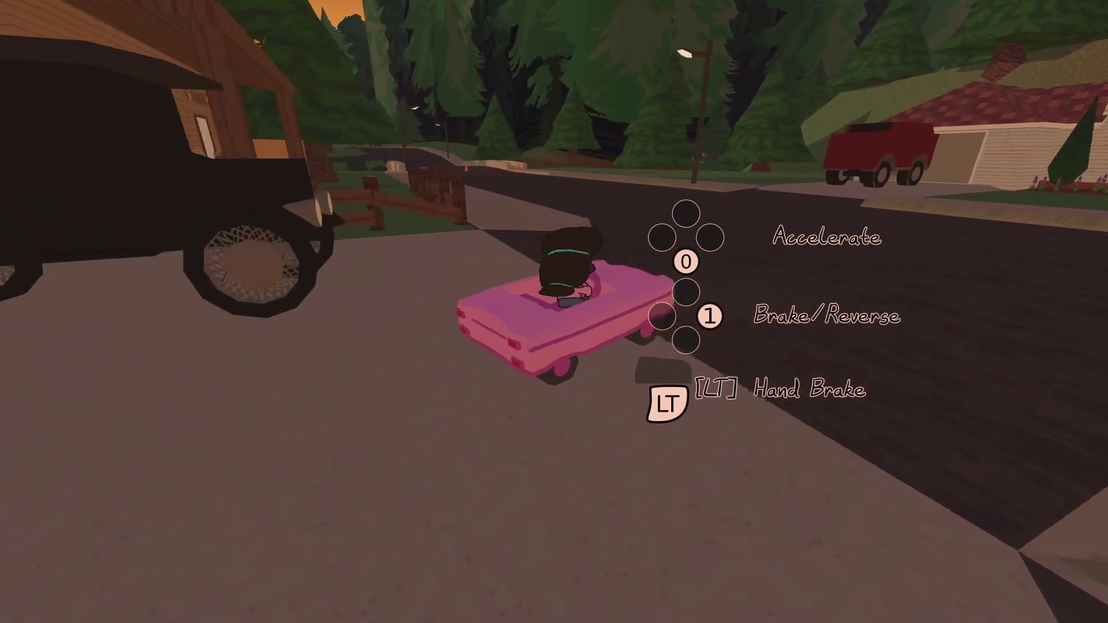
key("w")
key("Escape")
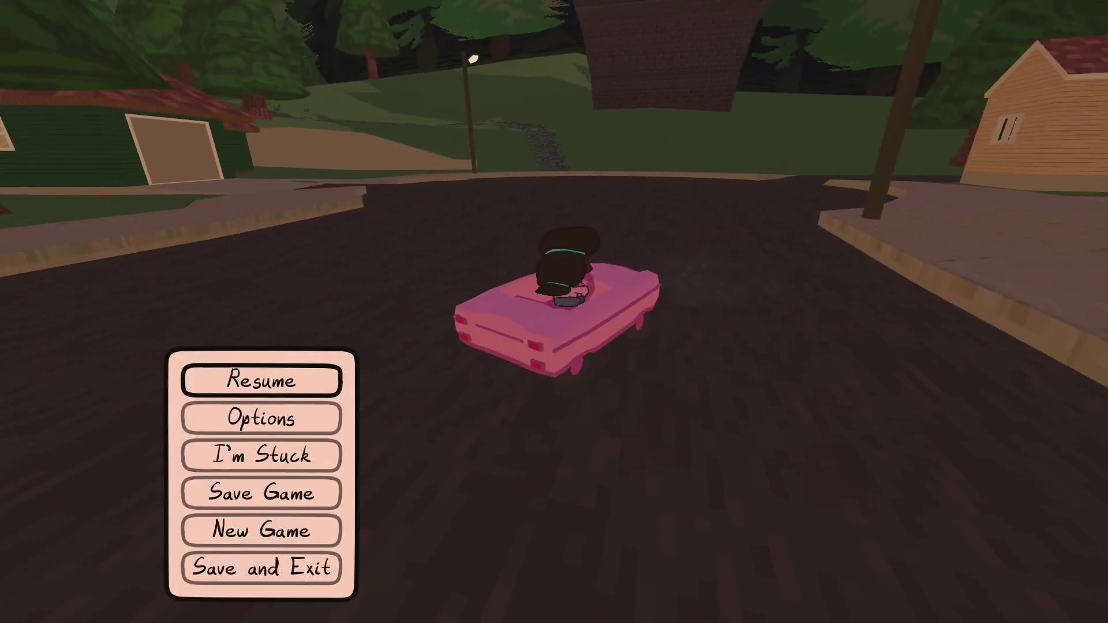
key("Down")
key("Return")
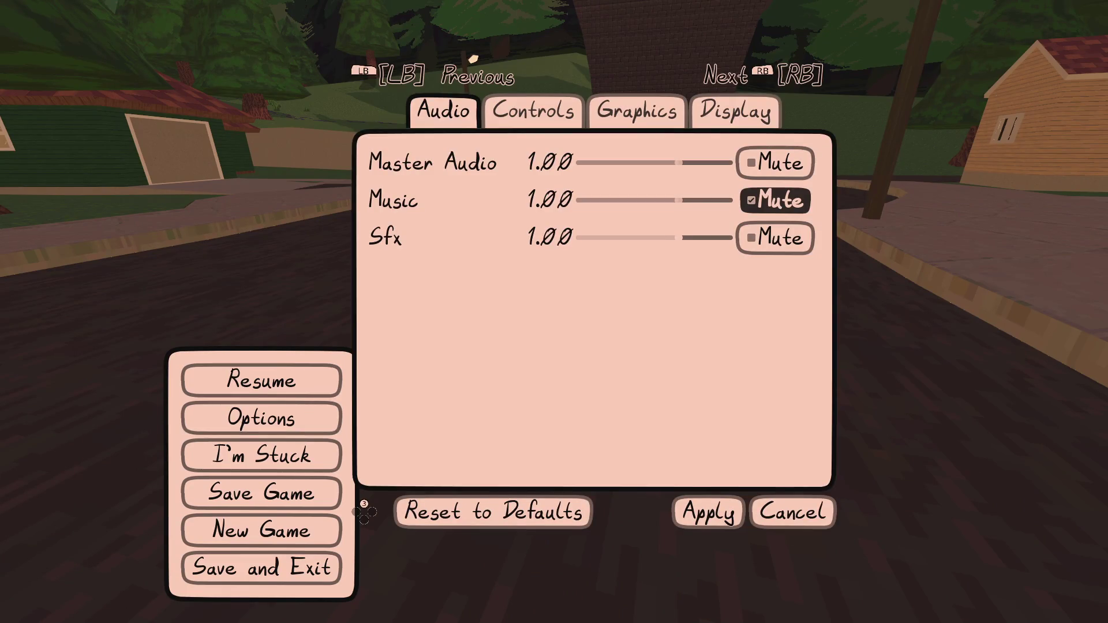
key("Escape")
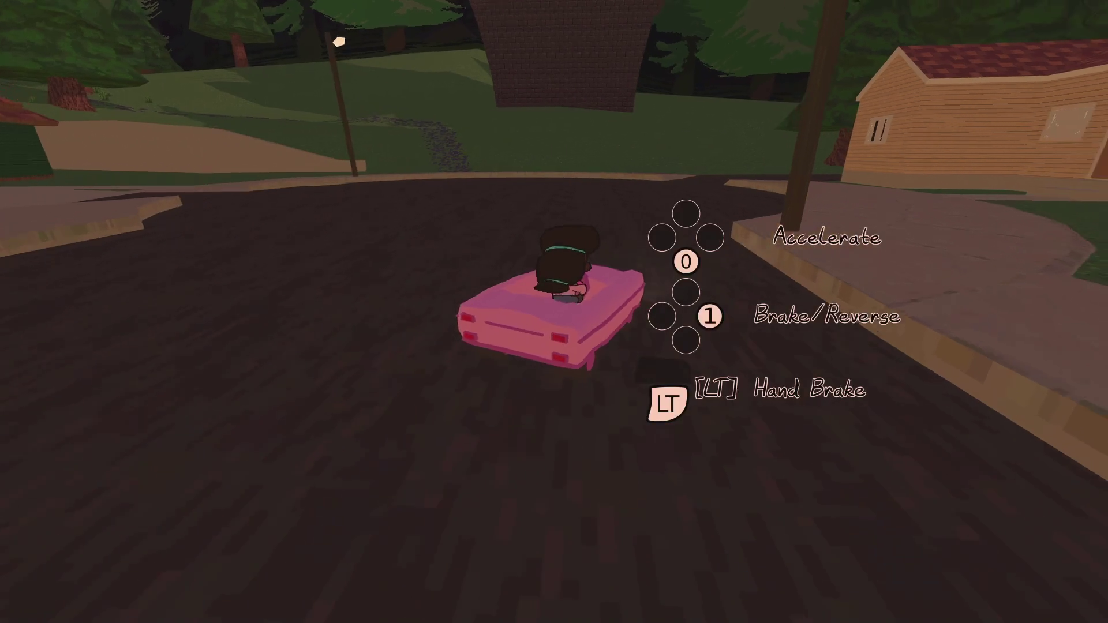
Drive the pink car over the ramp and along the dirt road to the gas-station store.
key("w")
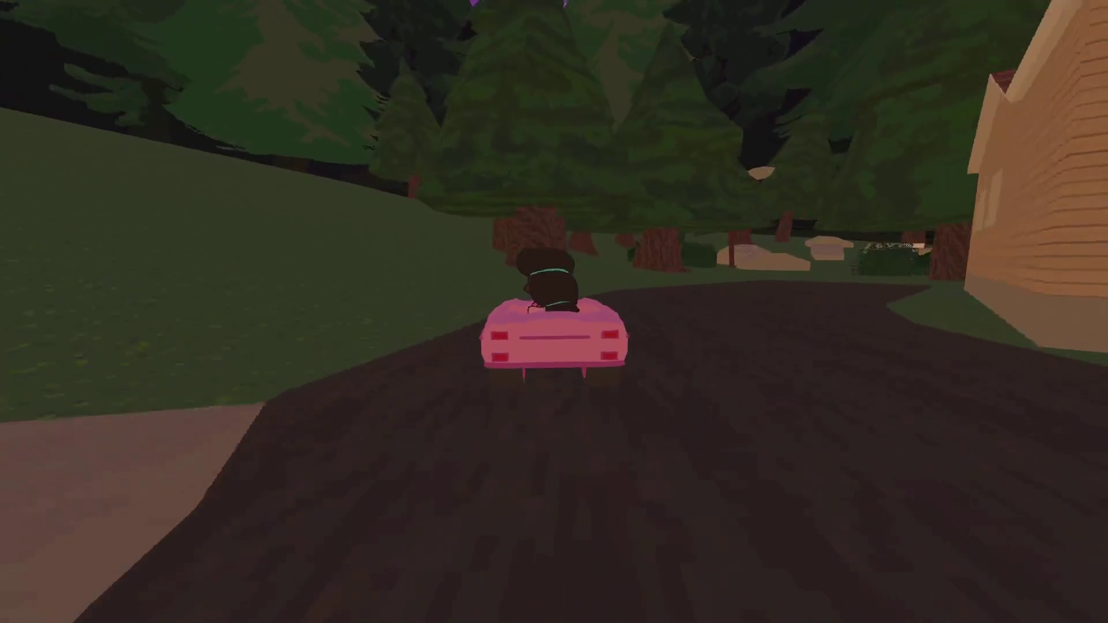
key("d")
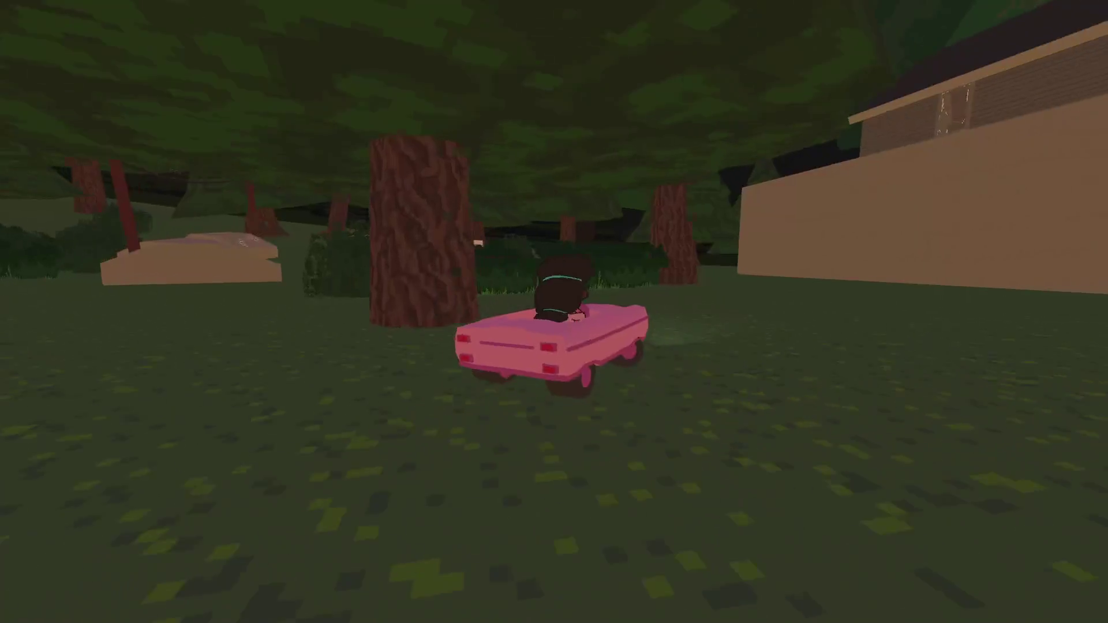
key("d")
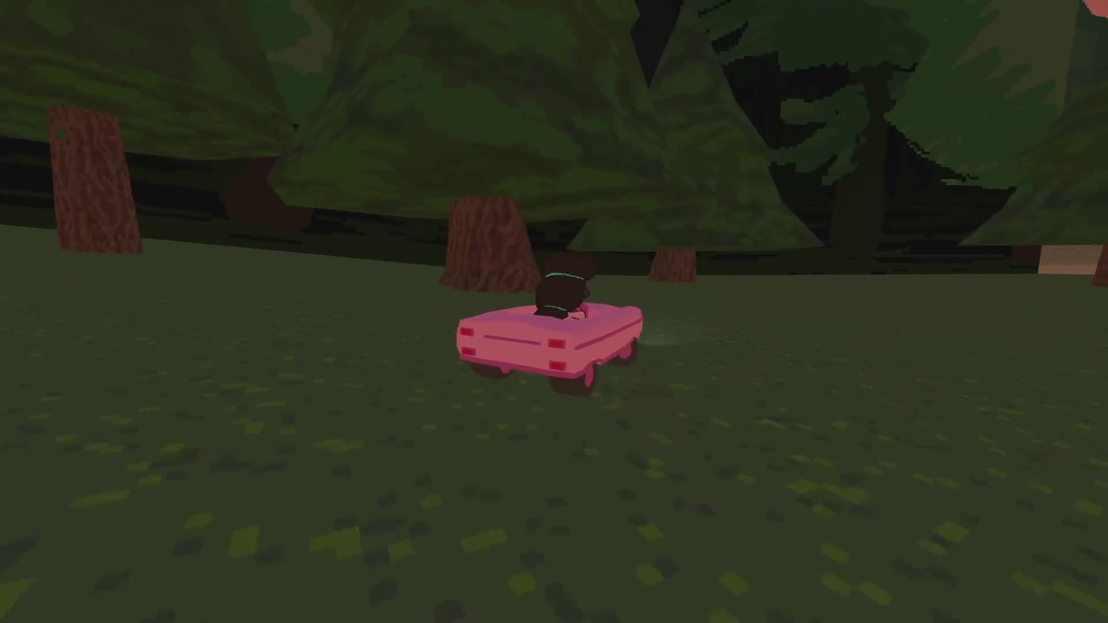
key("w")
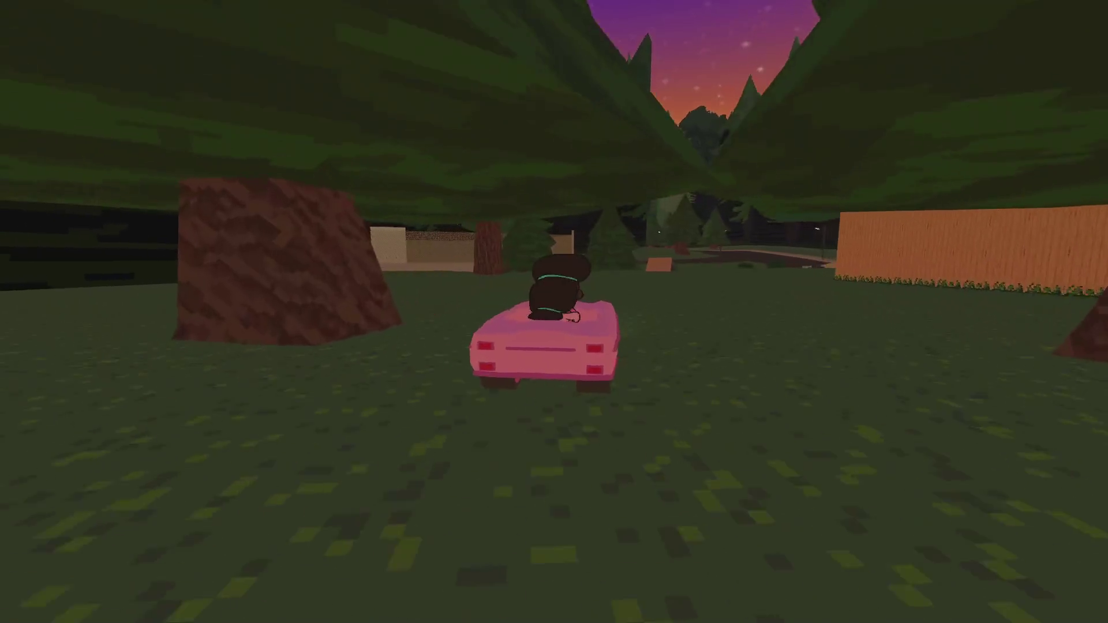
key("w")
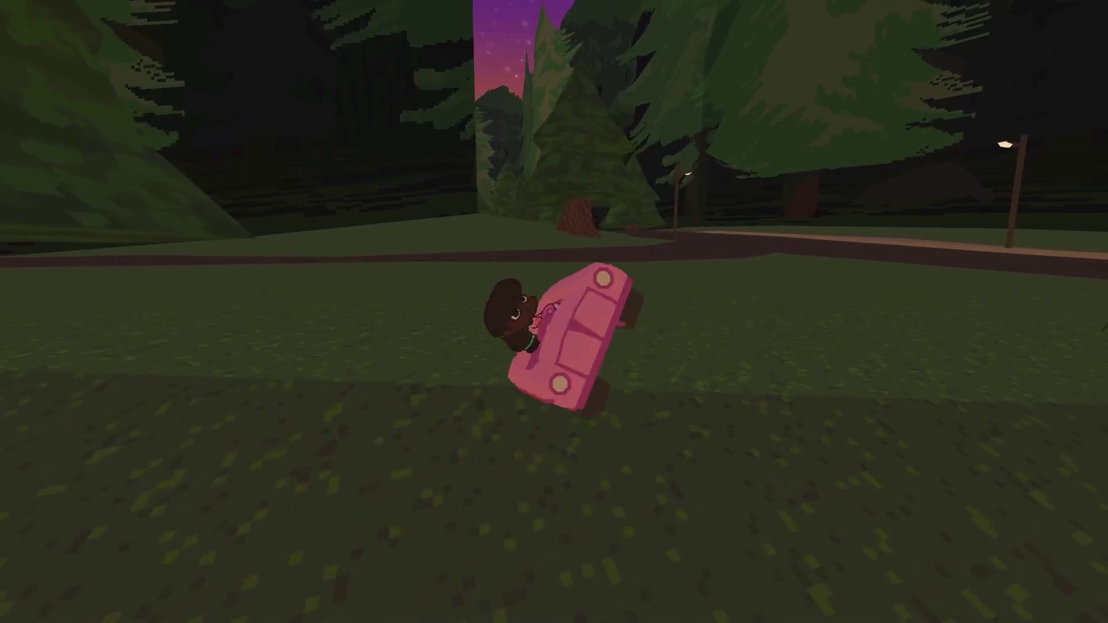
key("w")
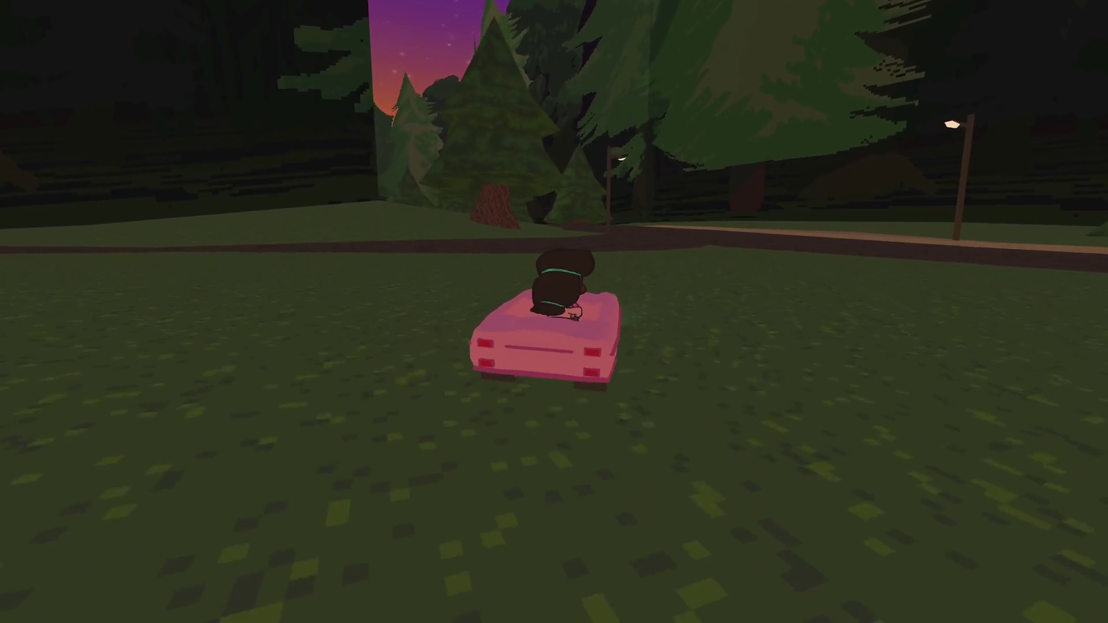
key("d")
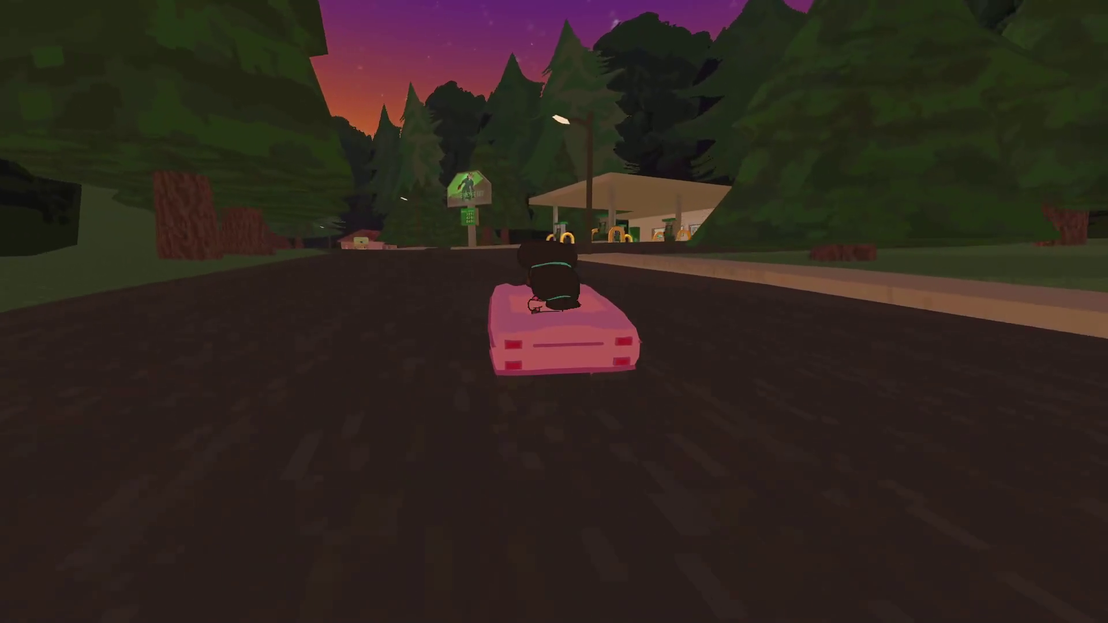
key("d")
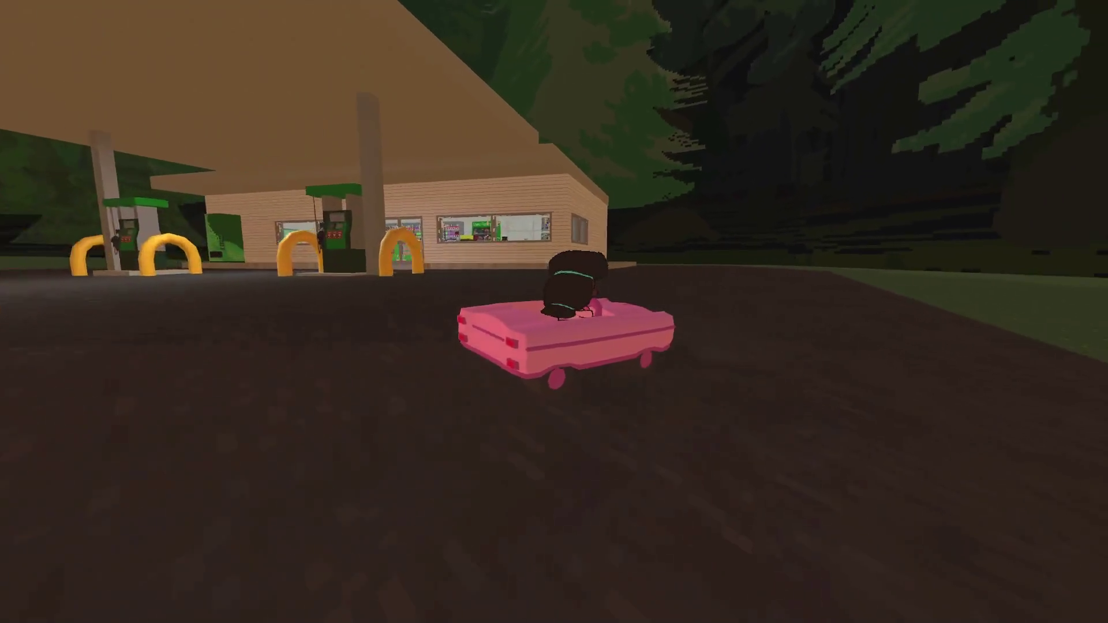
key("a")
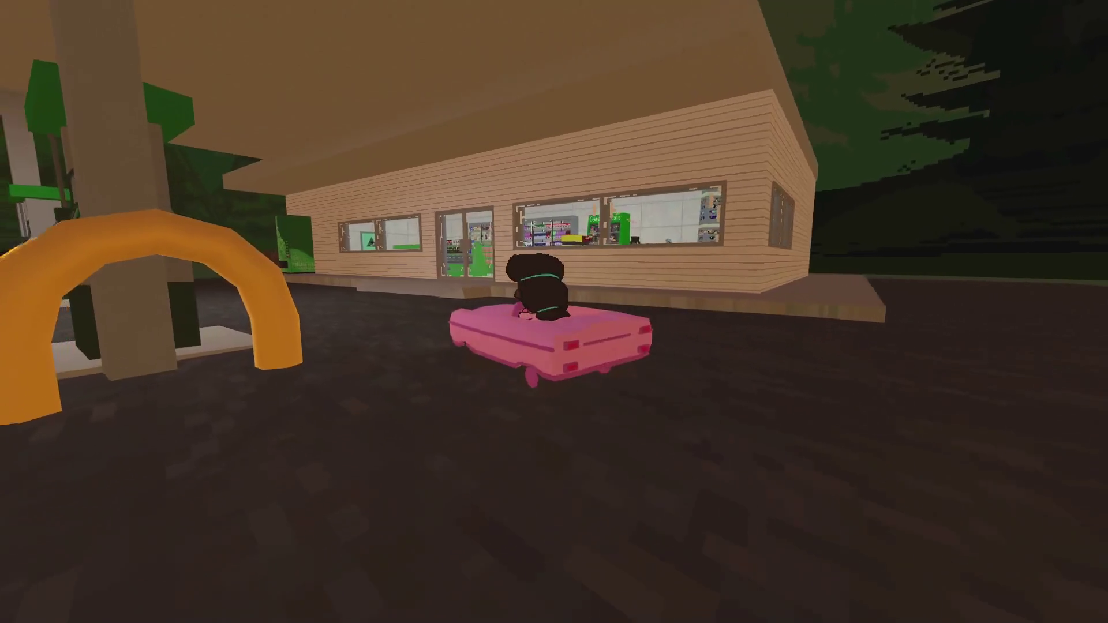
key("d")
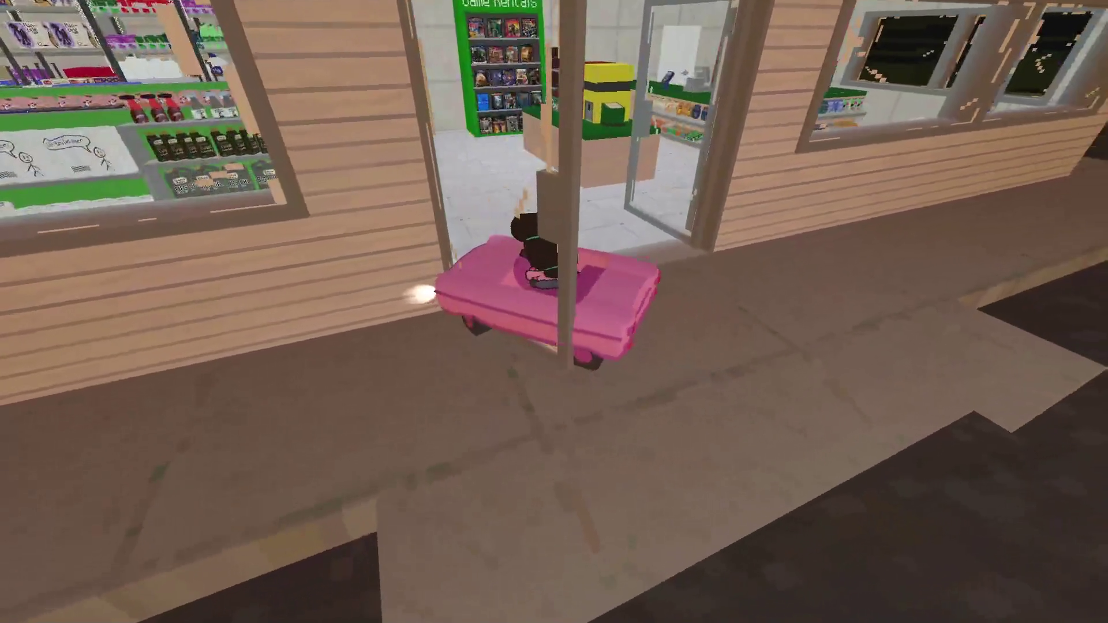
Examine the Game Rentals shelf inside the store, then return to the Godot editor.
key("e")
key("w")
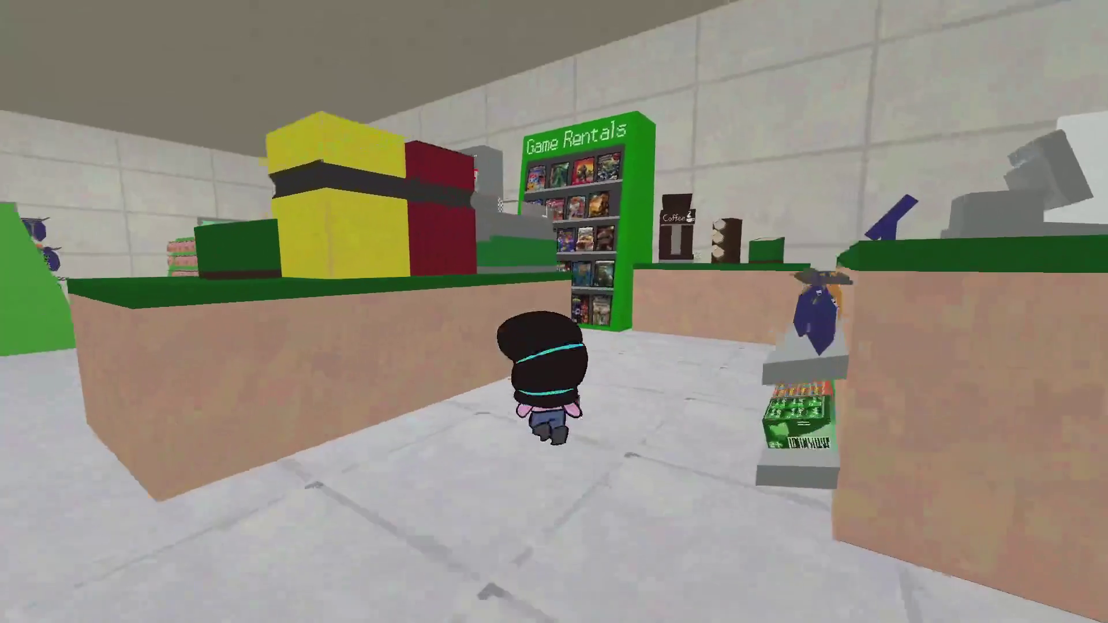
key("w")
key("z")
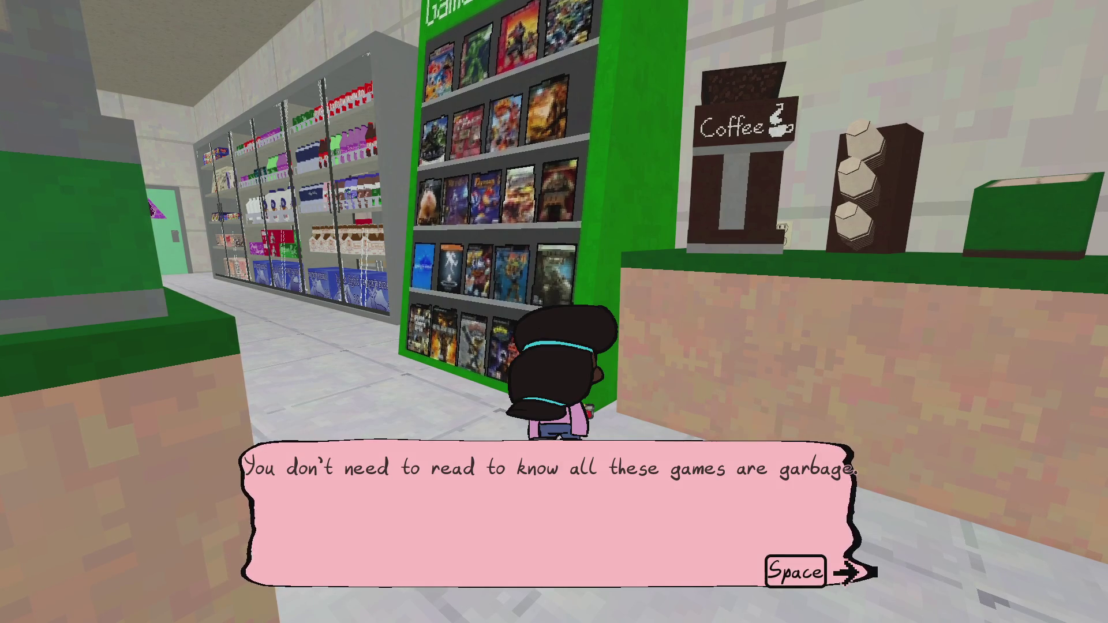
key("alt+Tab")
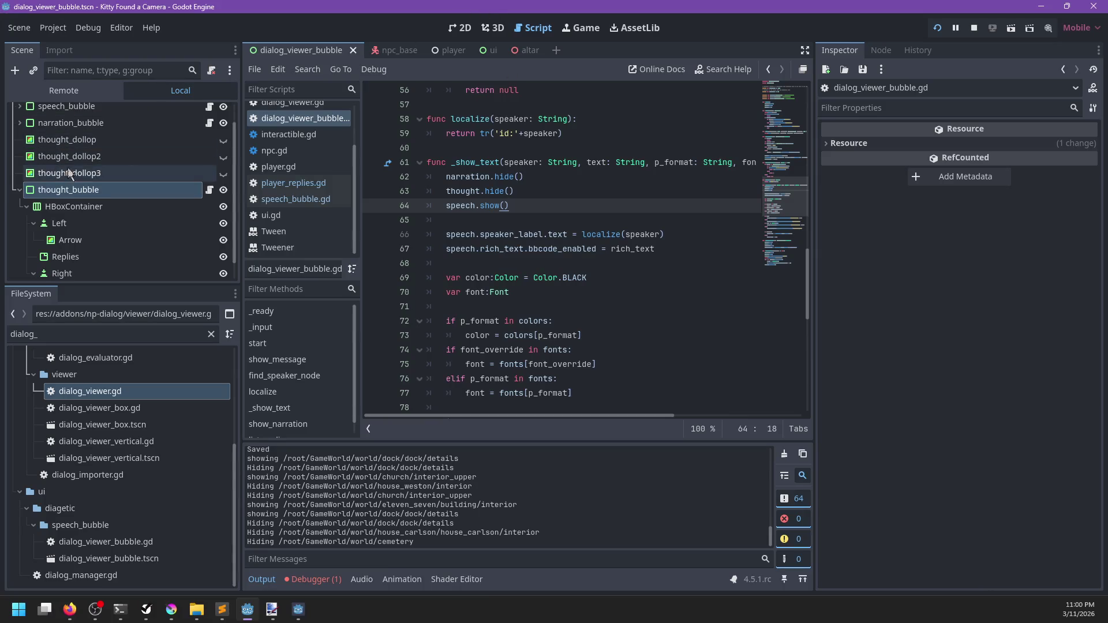
Select narration_bubble in the Scene tree and its child VBoxContainer.
scroll(116, 173, "up", 1)
left_click(70, 146)
scroll(945, 295, "down", 5)
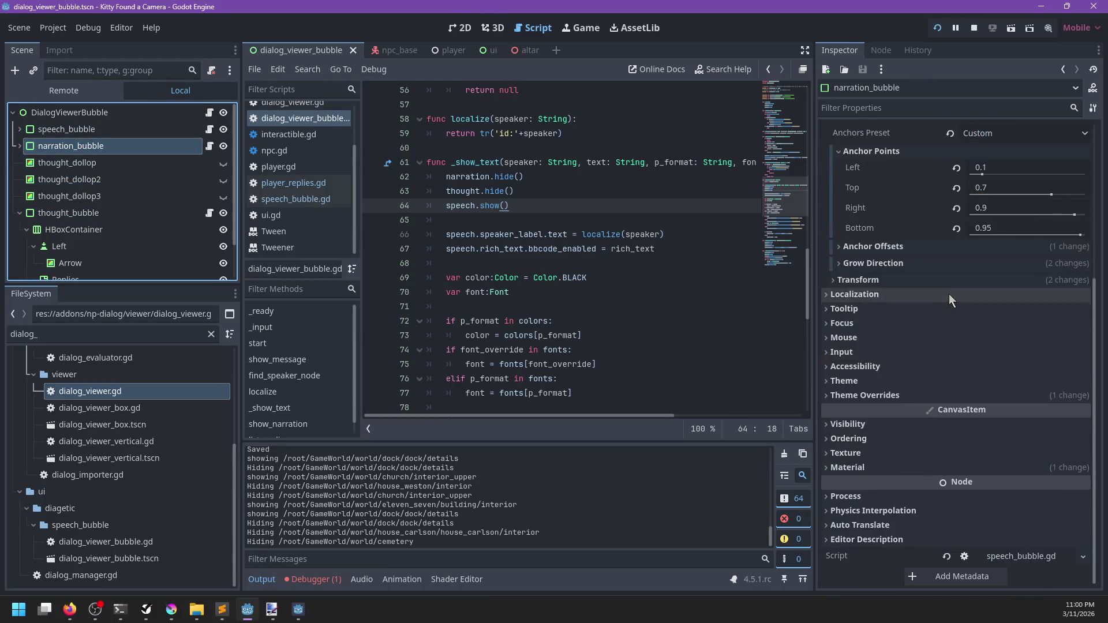
scroll(900, 293, "up", 3)
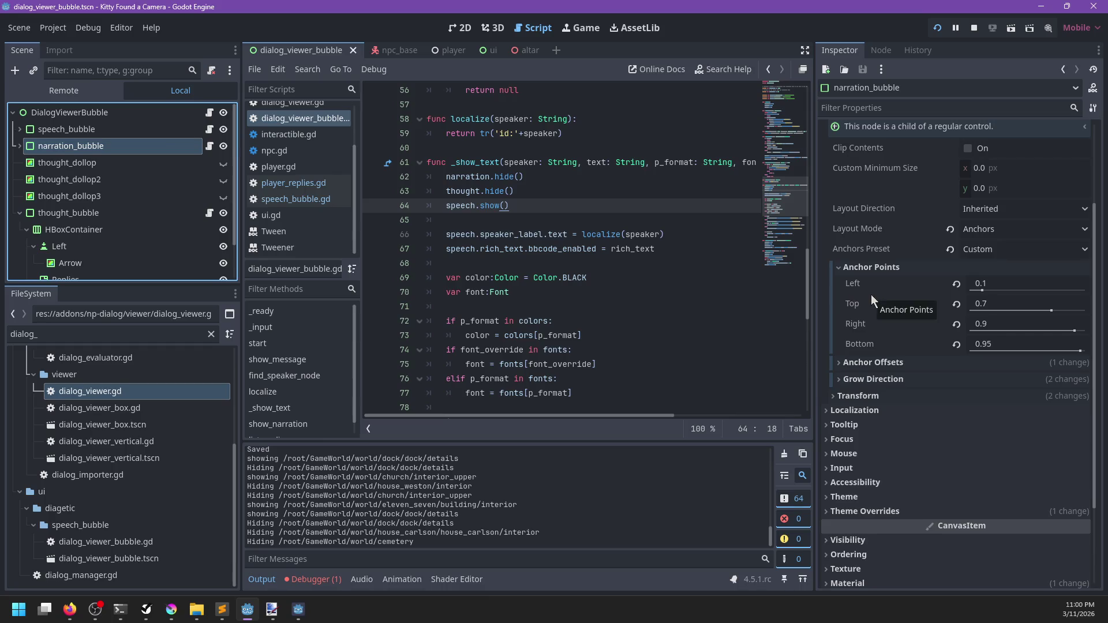
left_click(20, 147)
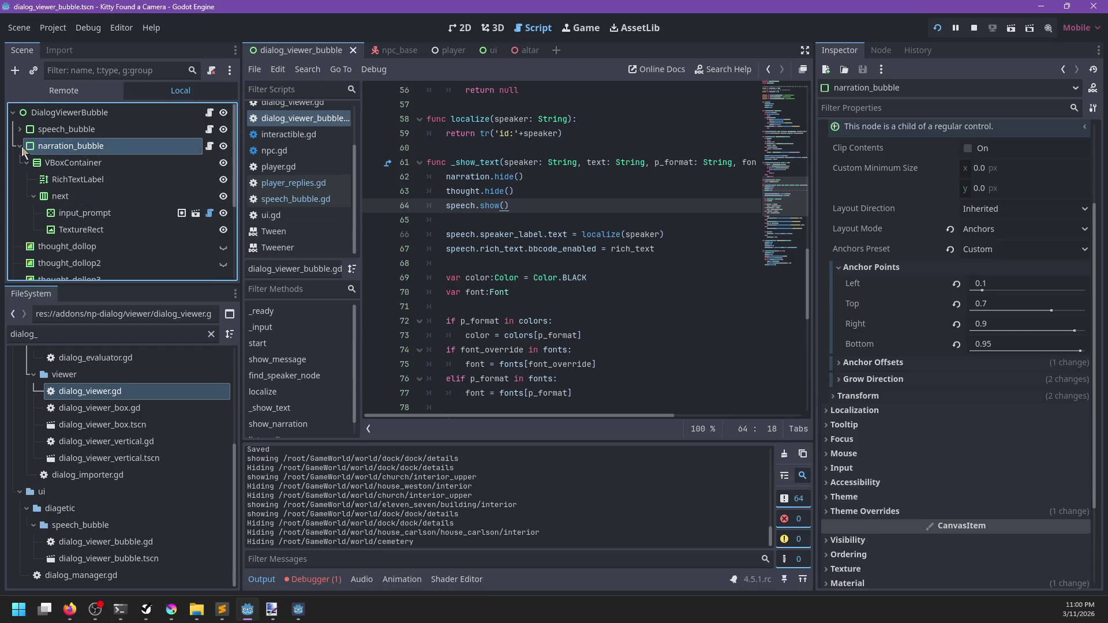
left_click(54, 163)
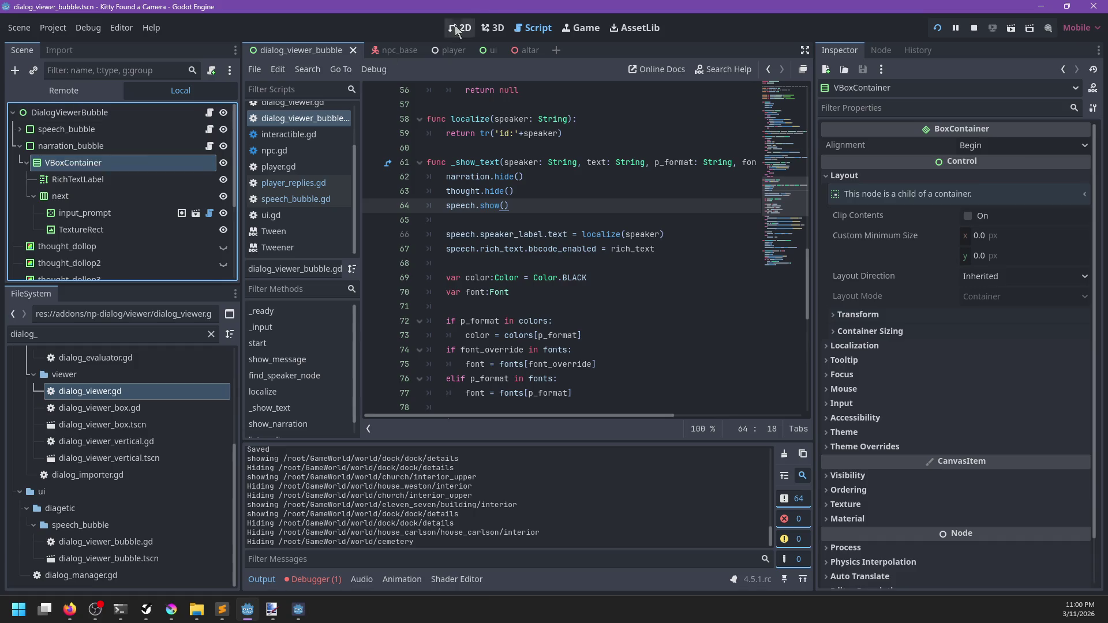
Show the scene in the 2D canvas and hide the speech_bubble and thought_bubble nodes.
left_click(494, 28)
left_click(460, 28)
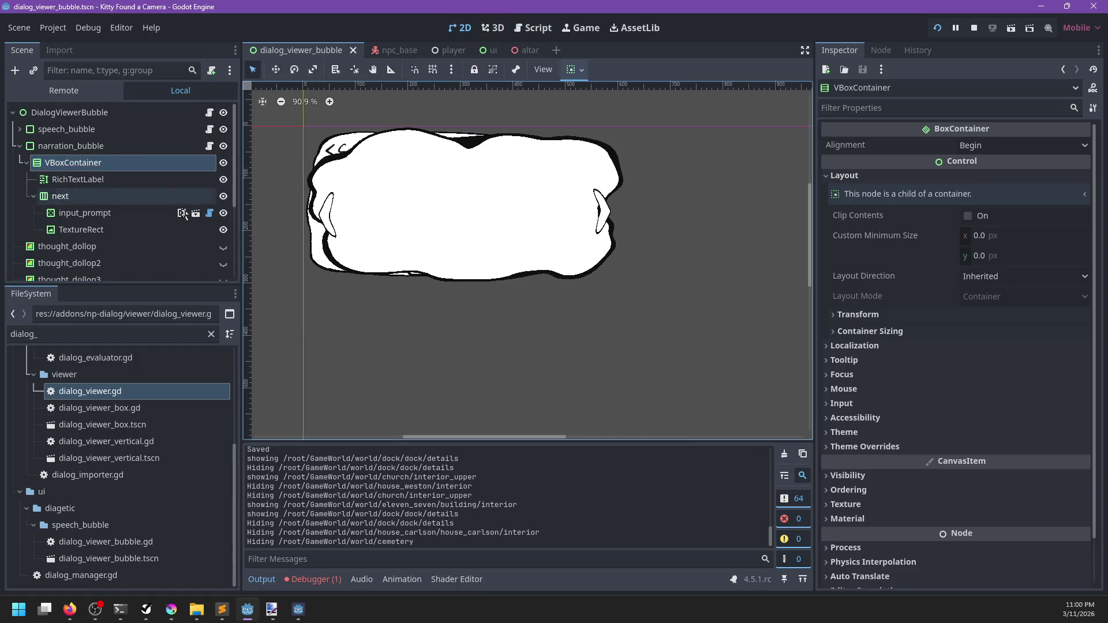
left_click(224, 129)
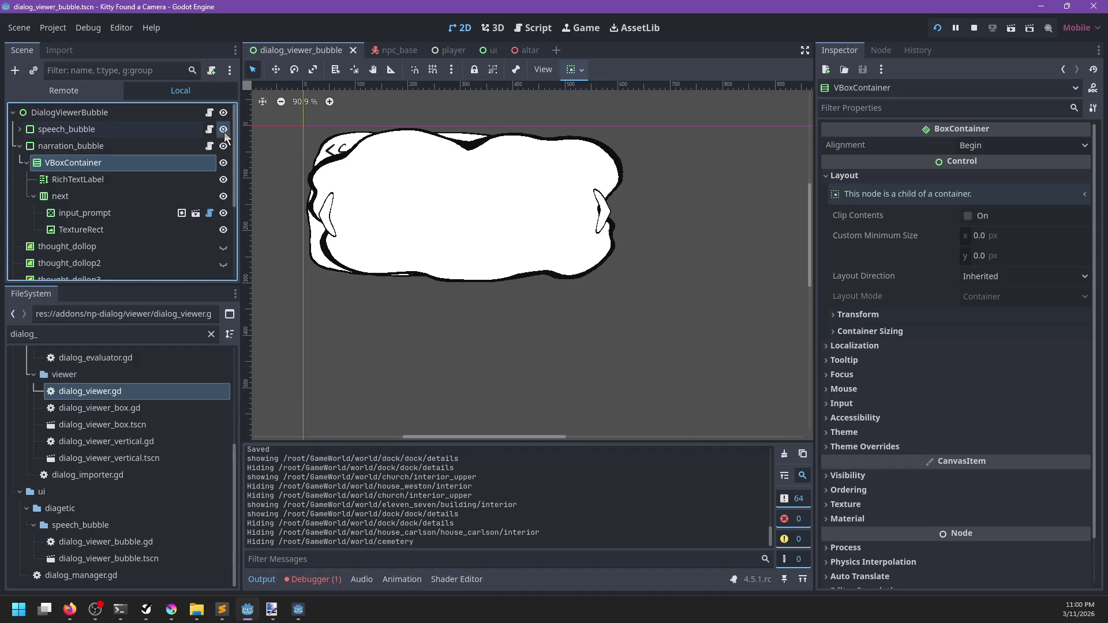
scroll(186, 178, "down", 5)
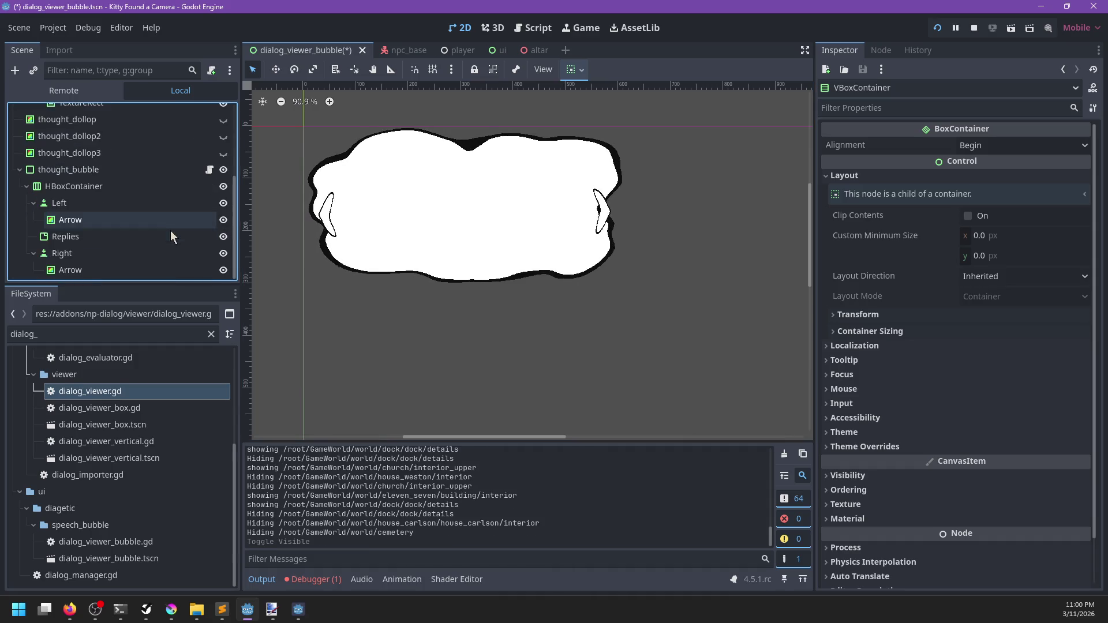
left_click(223, 171)
scroll(174, 173, "up", 5)
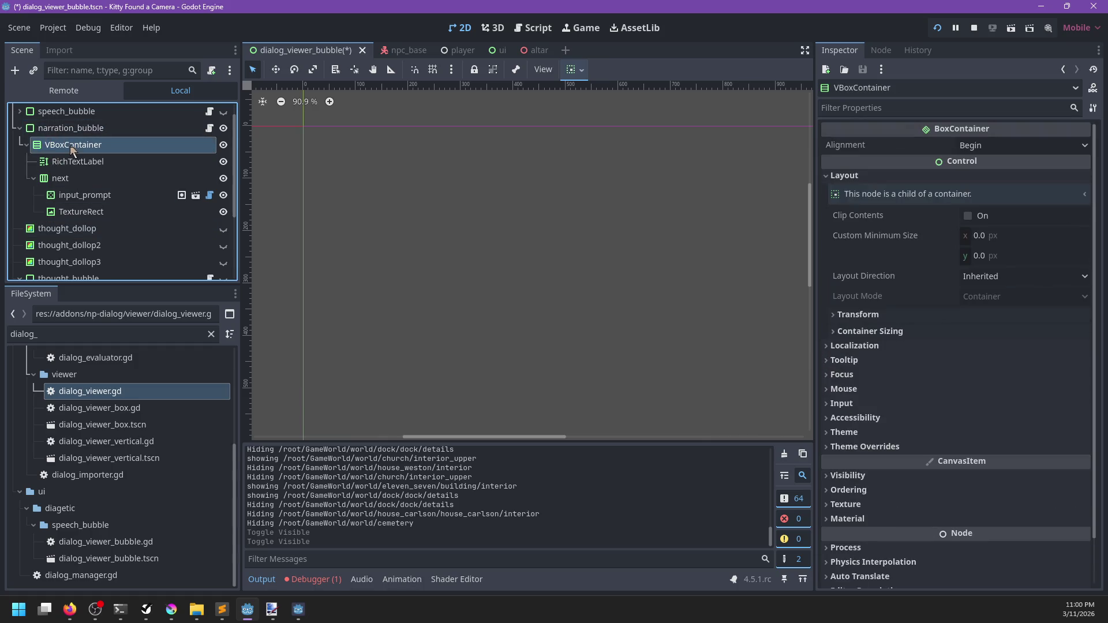
scroll(91, 170, "up", 1)
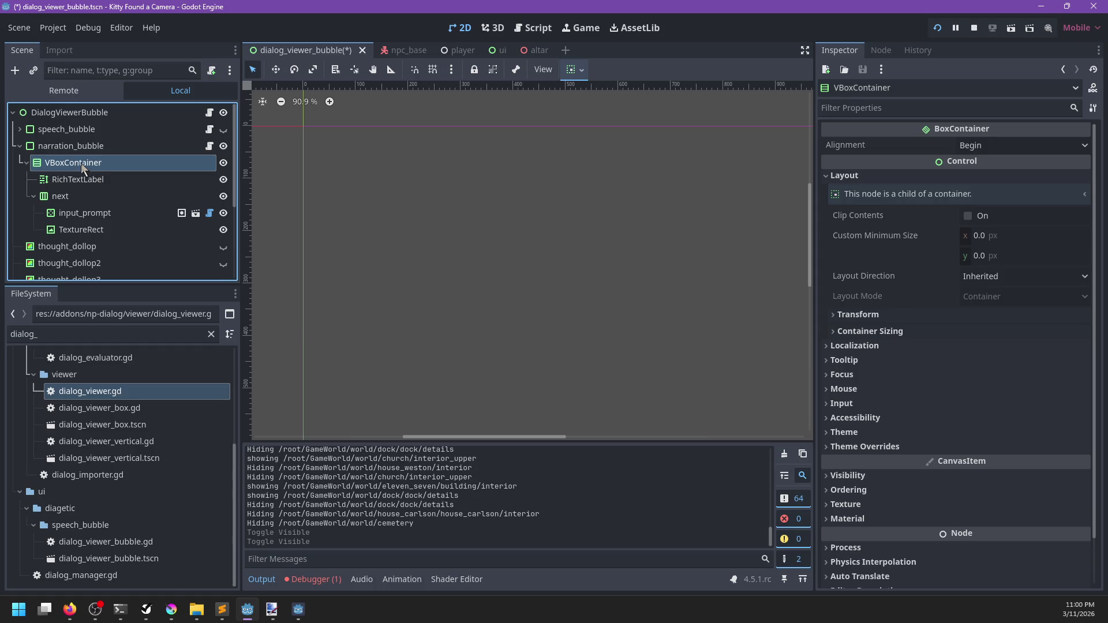
Switch to 3D and back to 2D, zoom out, and select narration_bubble.
left_click(494, 28)
left_click(467, 28)
left_click(494, 28)
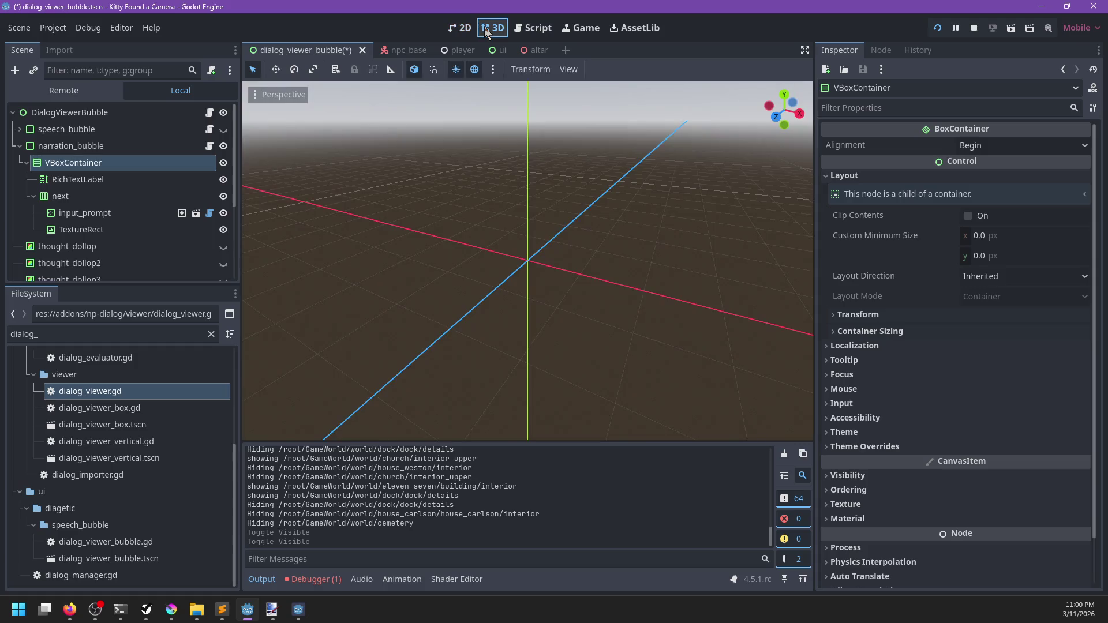
left_click(461, 28)
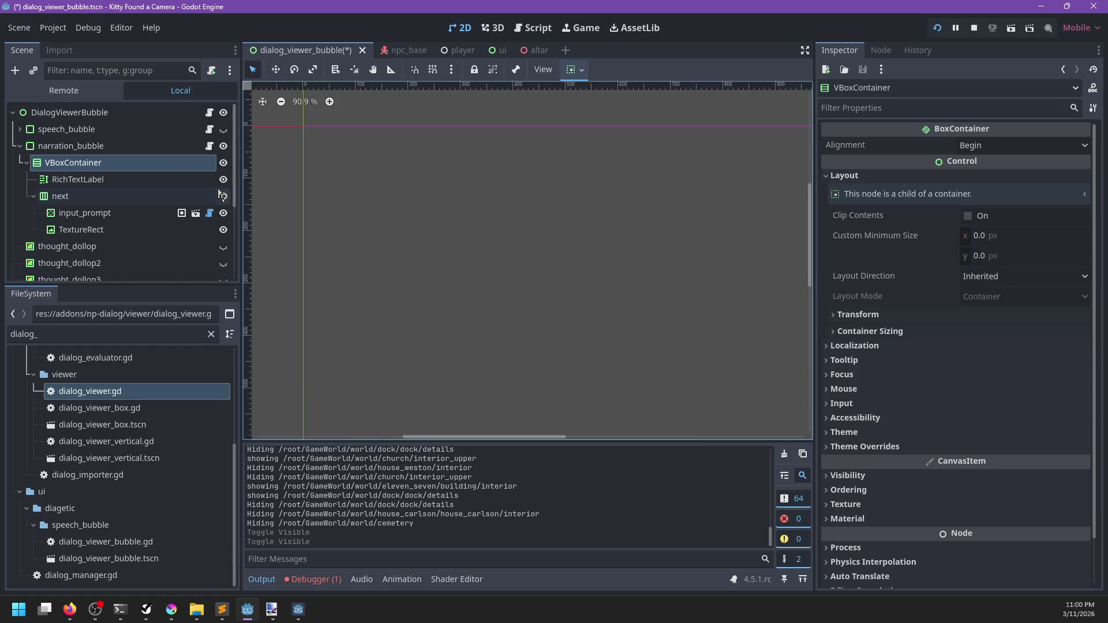
scroll(518, 320, "down", 6)
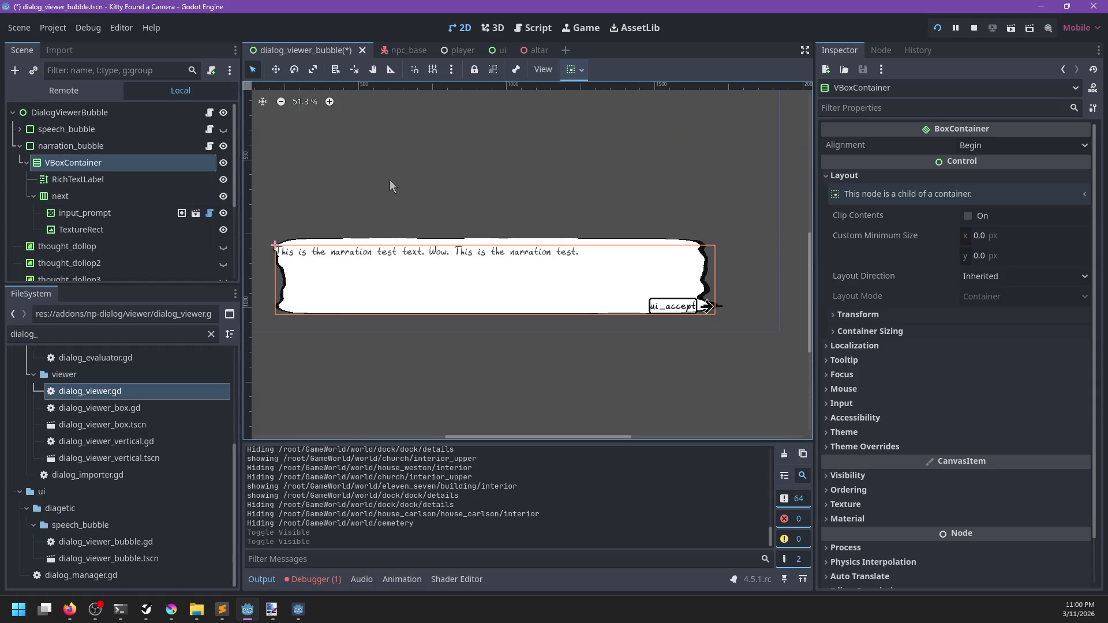
left_click(92, 147)
Expand narration_bubble's panel StyleBoxFlat content margins, set Left and Right to 40 px, and save the scene.
scroll(982, 335, "down", 3)
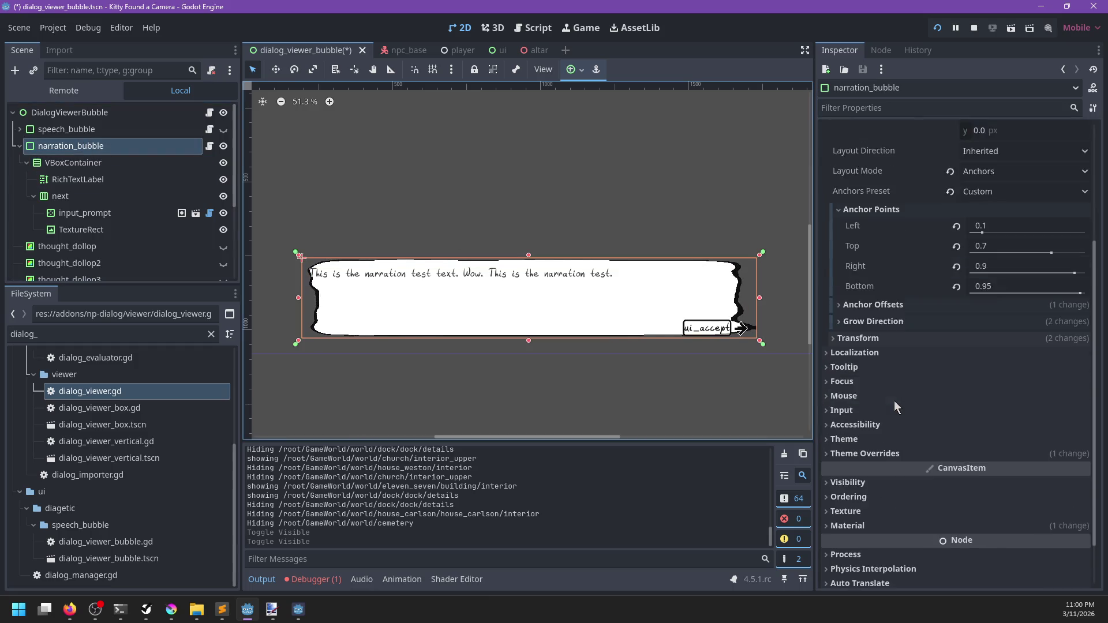
left_click(865, 396)
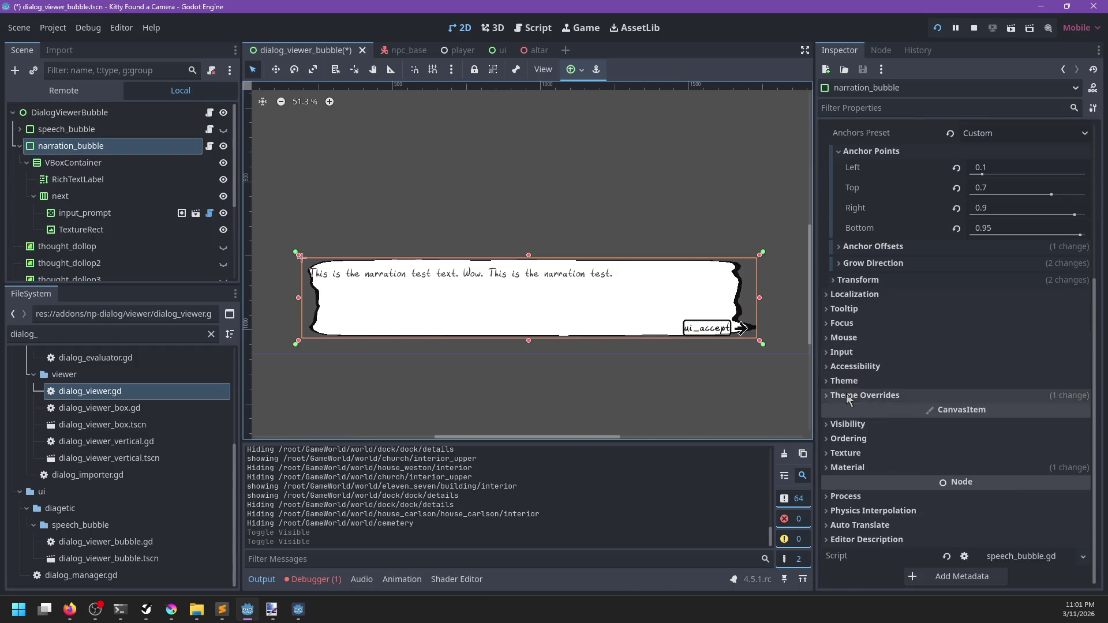
left_click(964, 458)
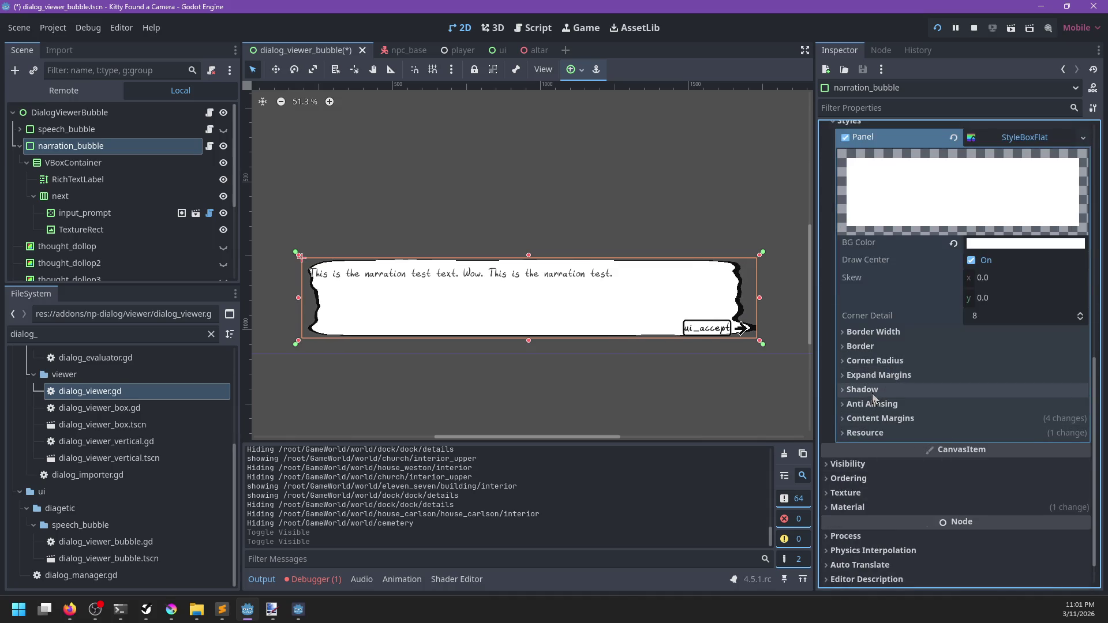
left_click(886, 419)
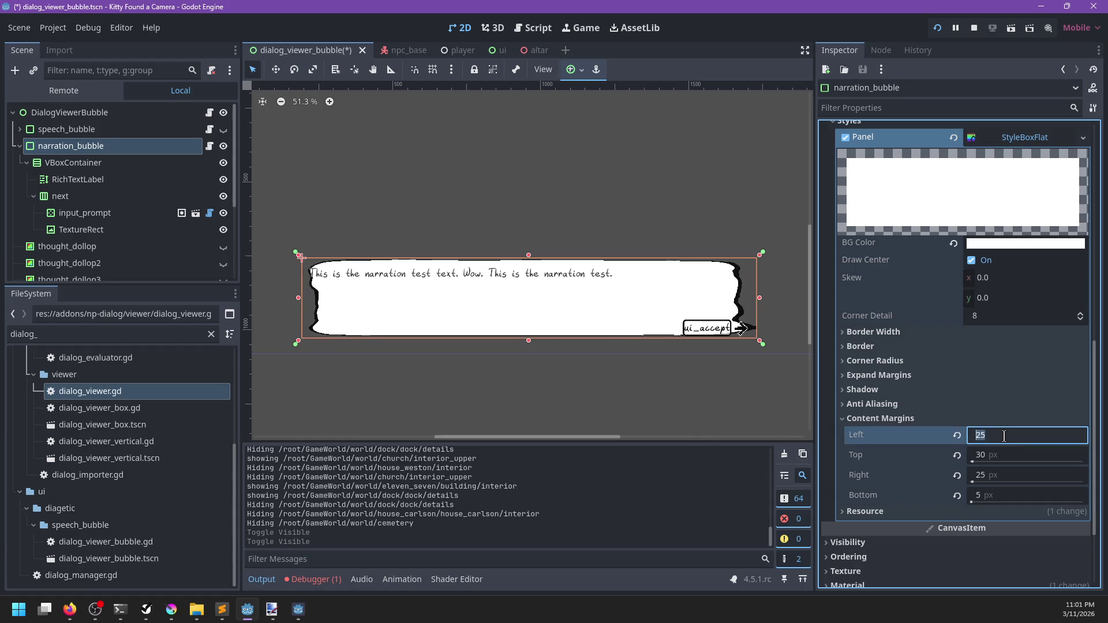
key("Tab")
key("Tab")
key("Tab")
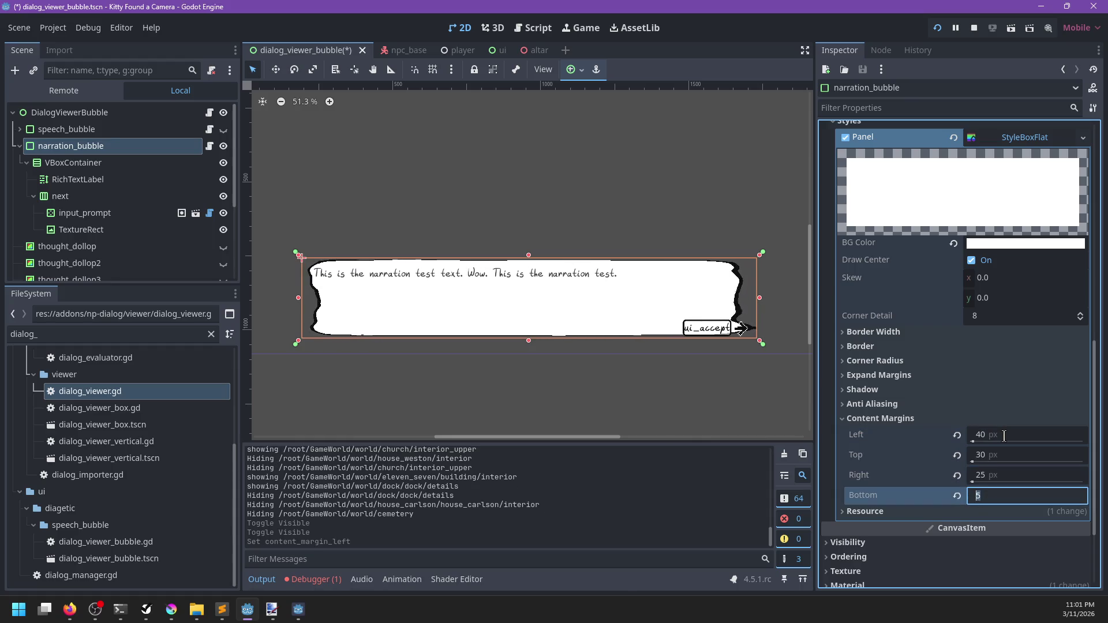
key("shift+Tab")
type("40")
key("Return")
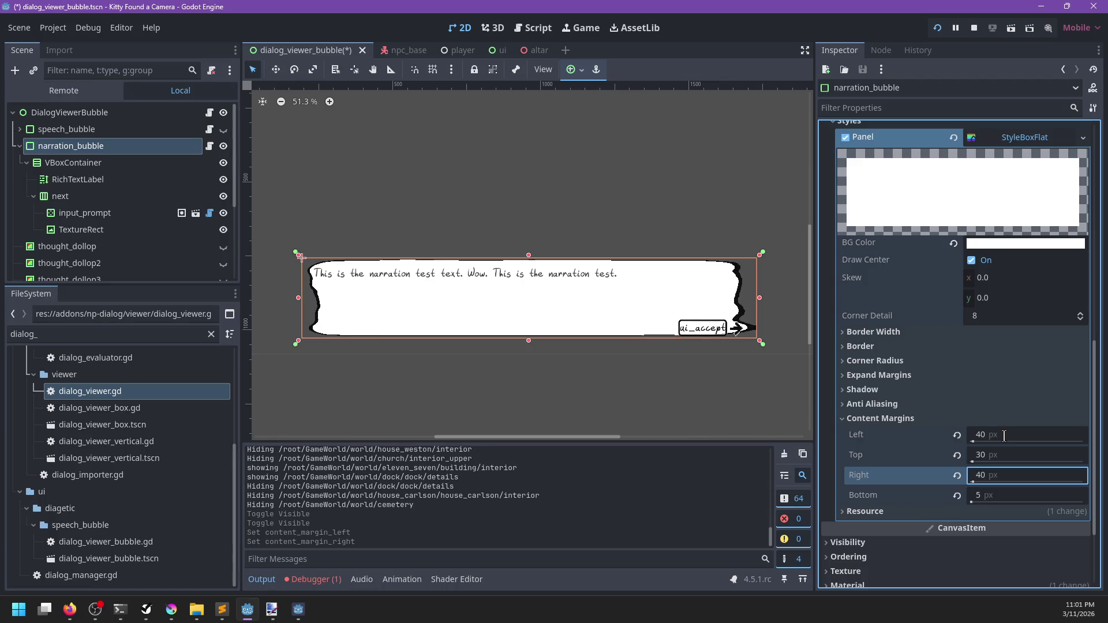
key("ctrl+s")
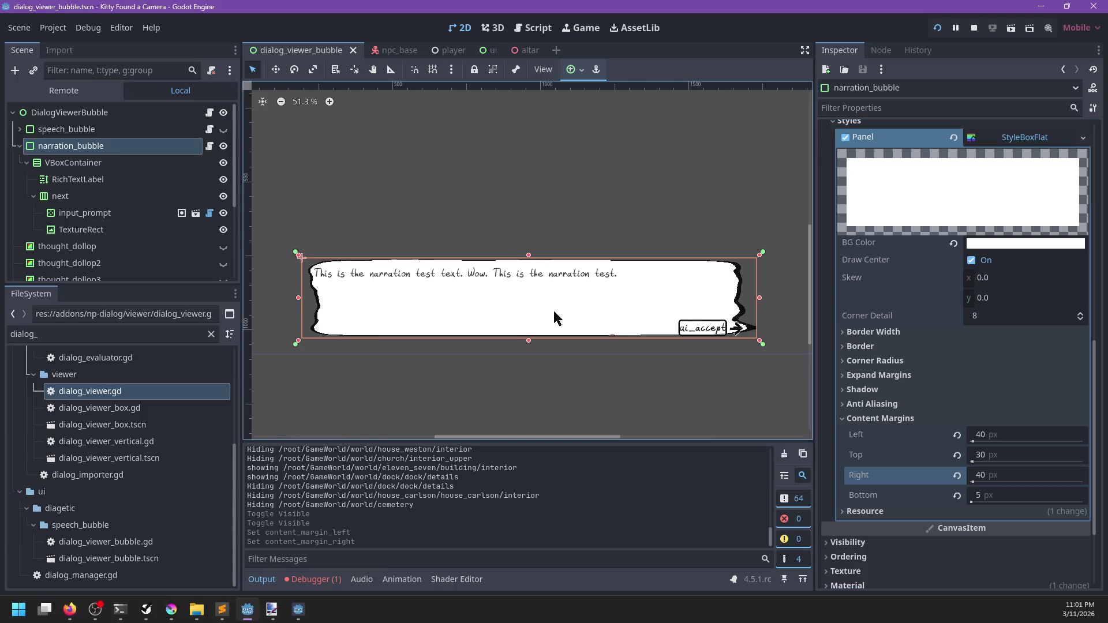
Change the panel's left and right content margins to 55 px.
left_click(1002, 435)
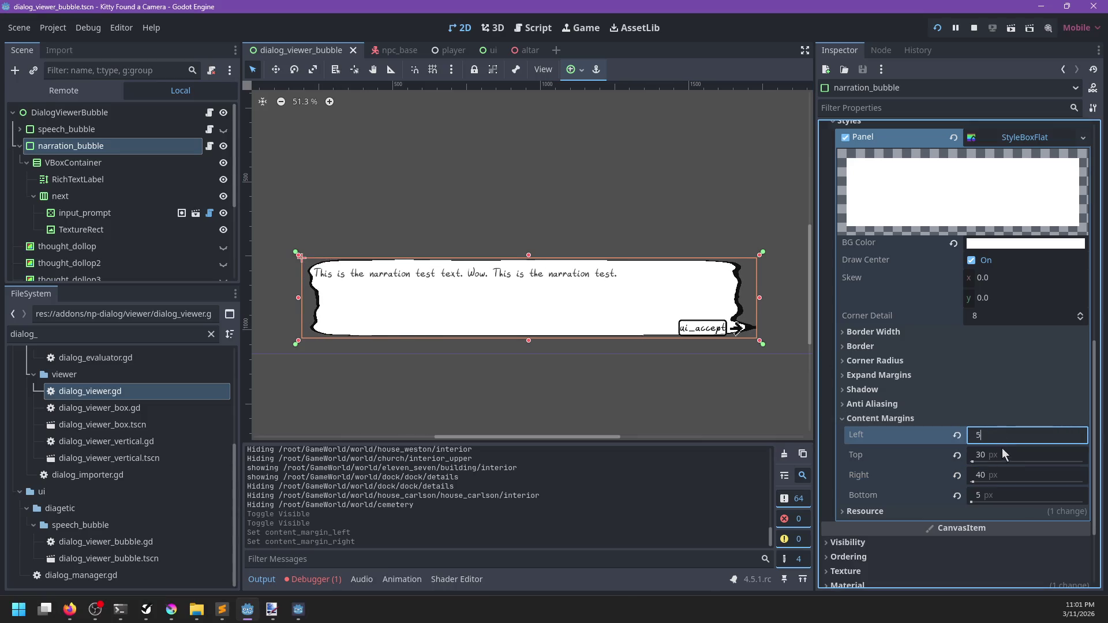
type("5")
left_click(994, 473)
key("Return")
Run the game with F5, read through the rentals narration, and walk behind the counter.
key("F5")
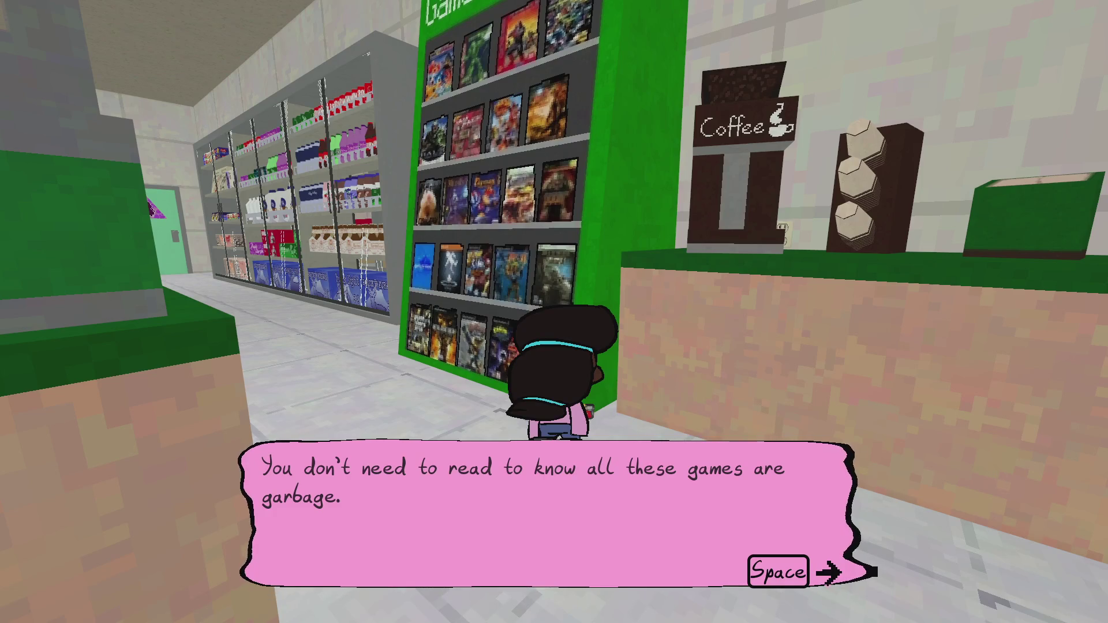
key("space")
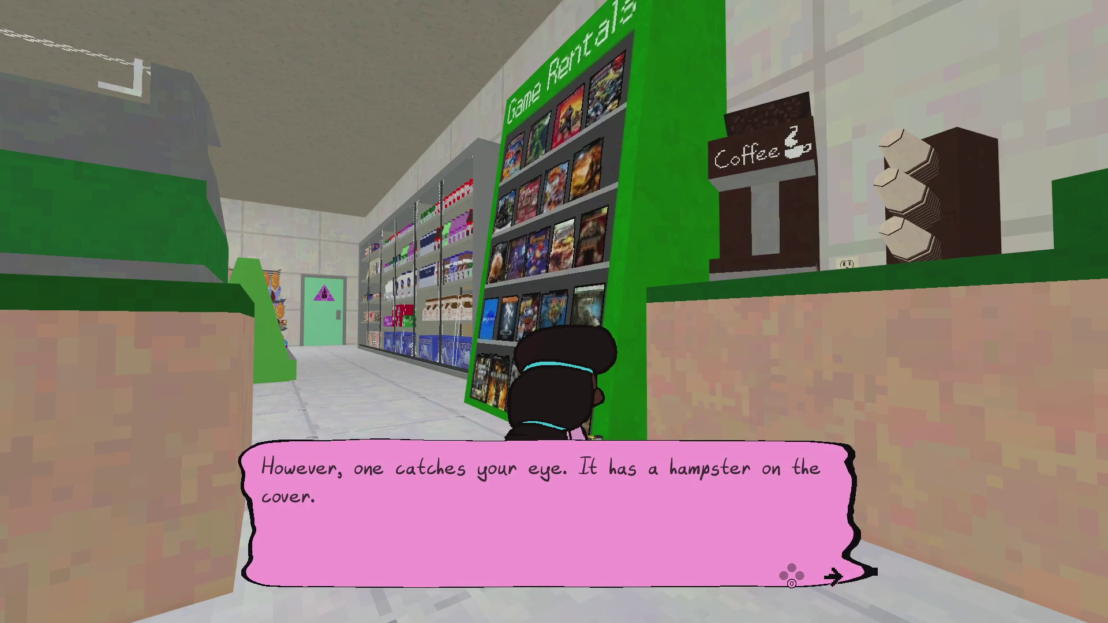
key("space")
key("space")
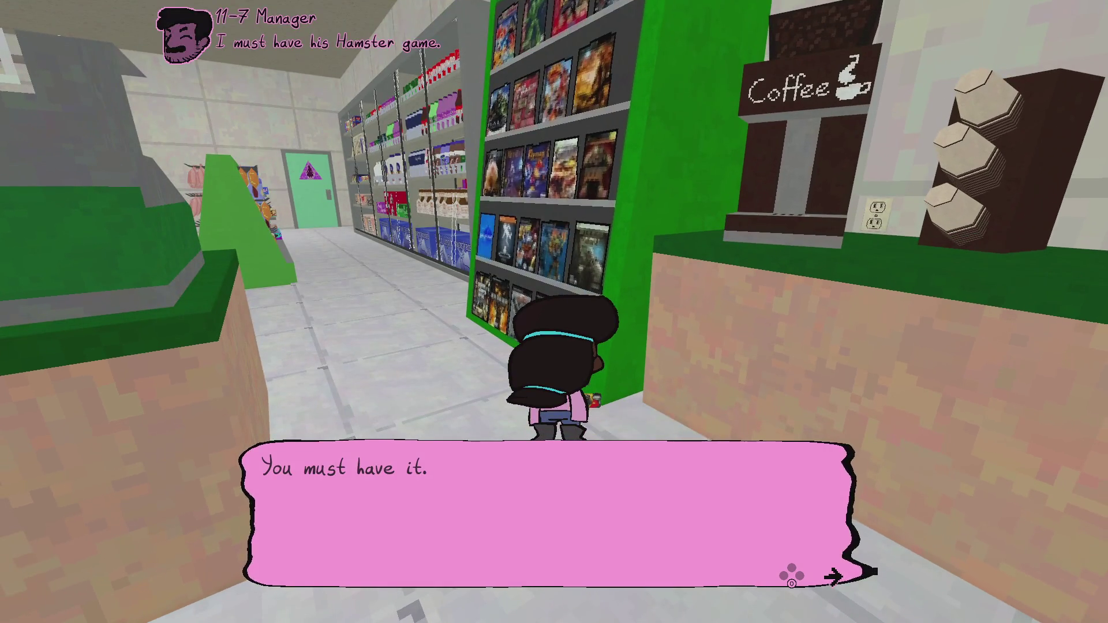
key("space")
key("s")
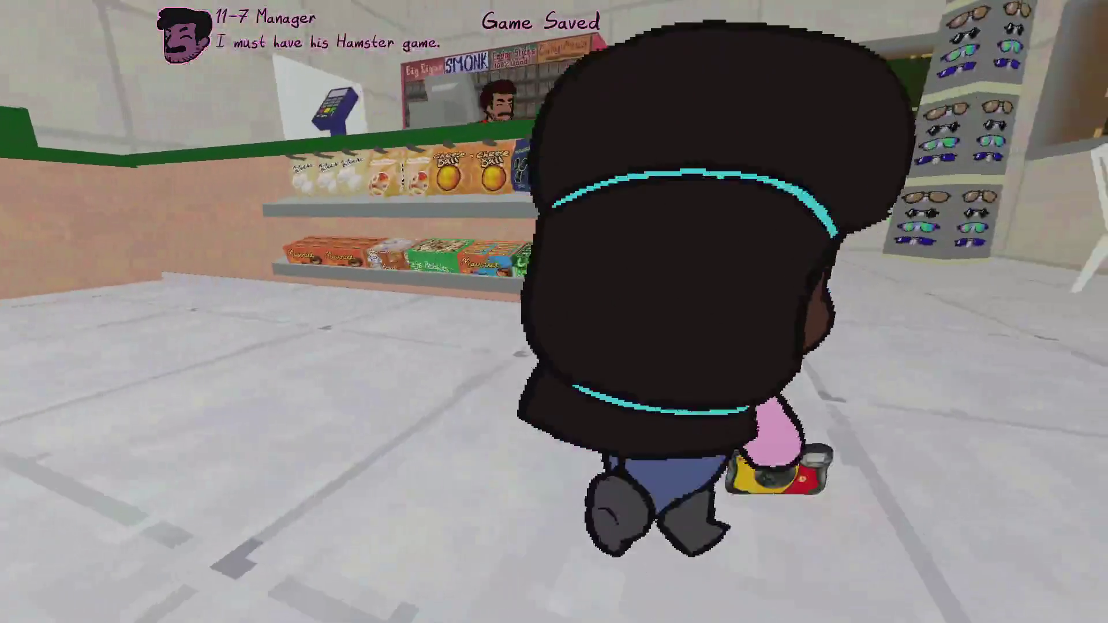
key("w")
Talk to the 11-7 Manager and choose to leave without asking.
key("space")
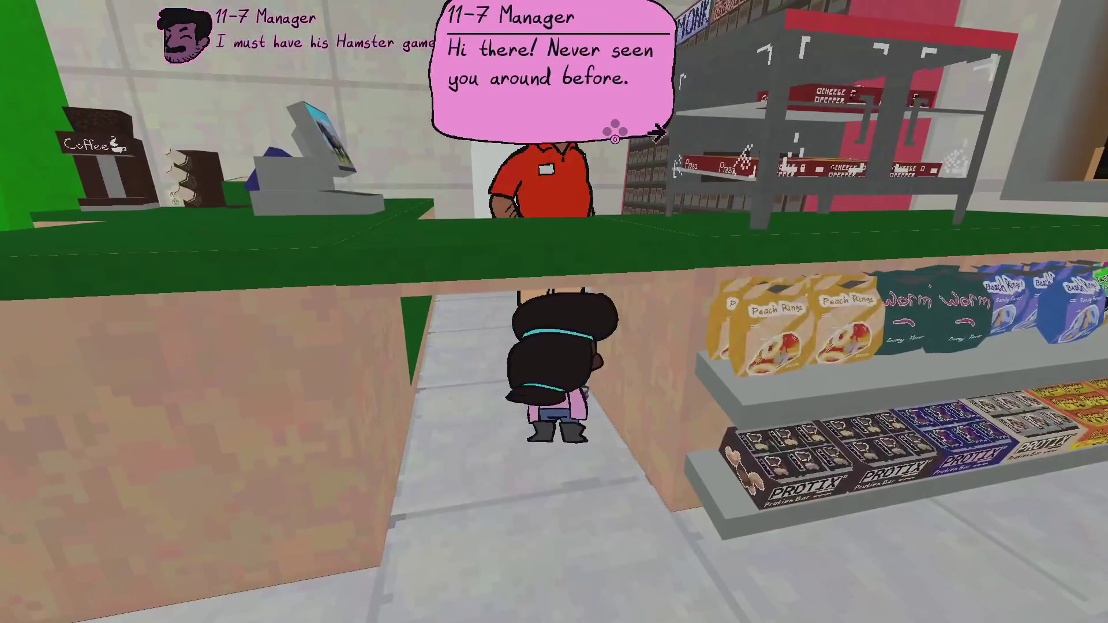
key("space")
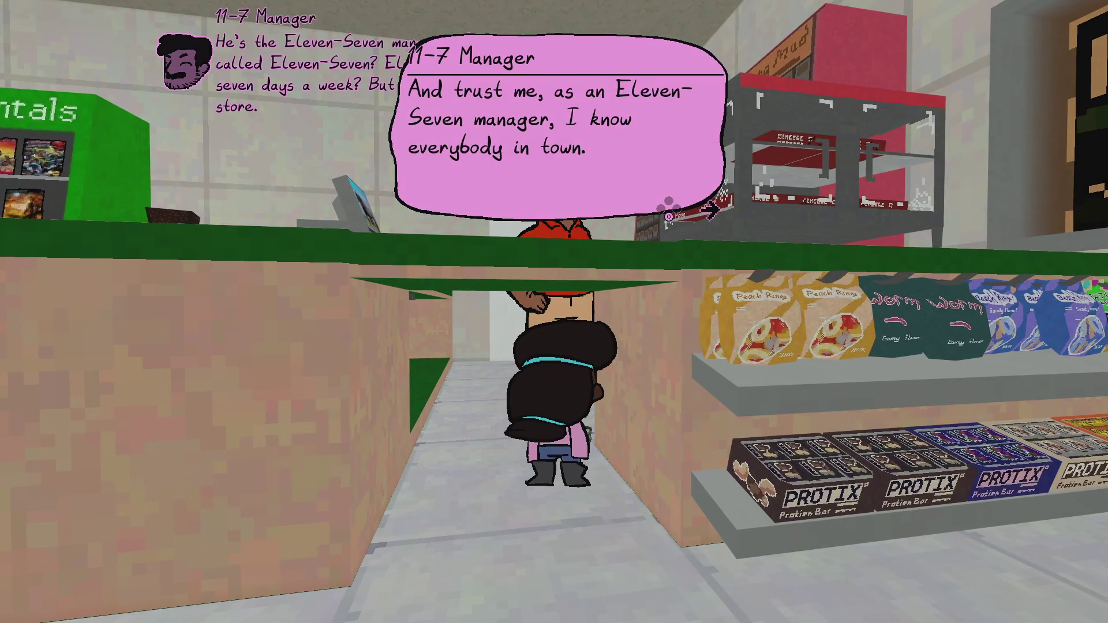
key("space")
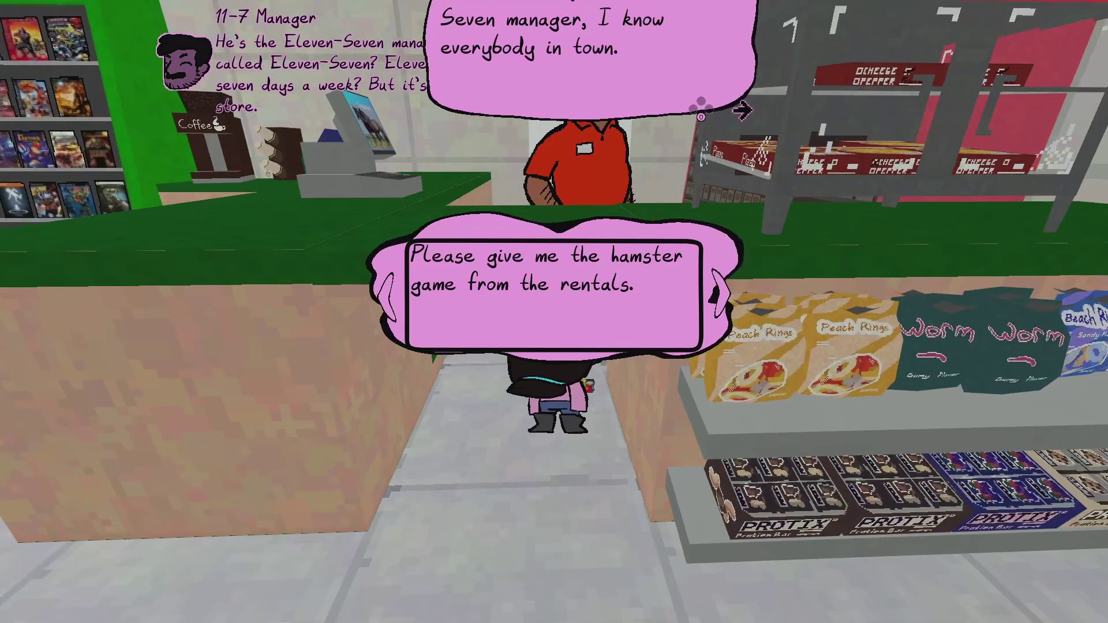
key("Right")
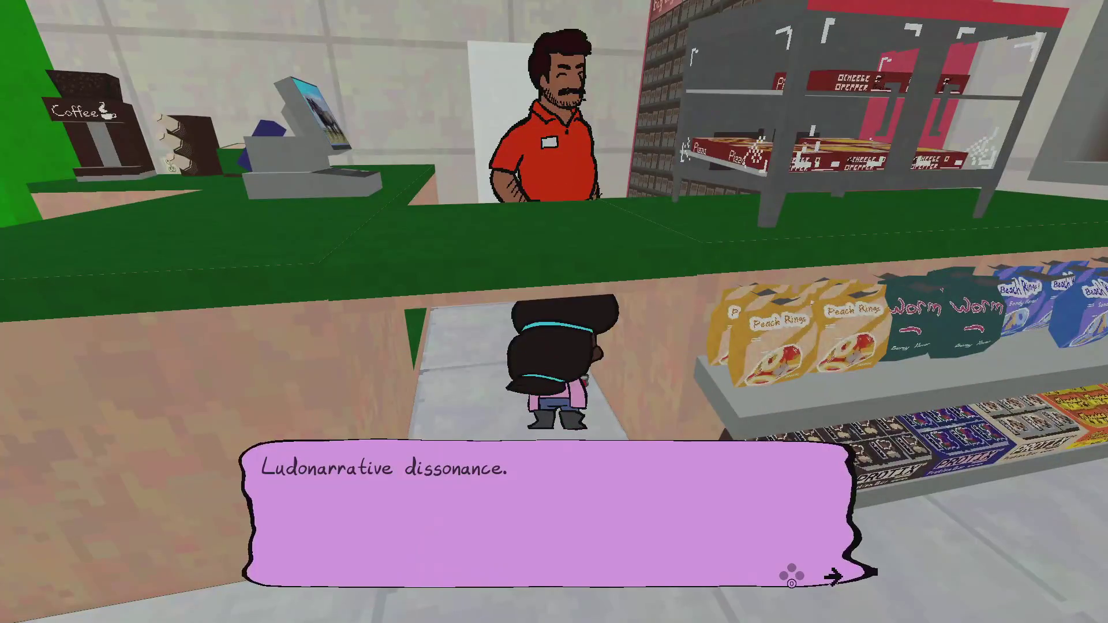
key("Return")
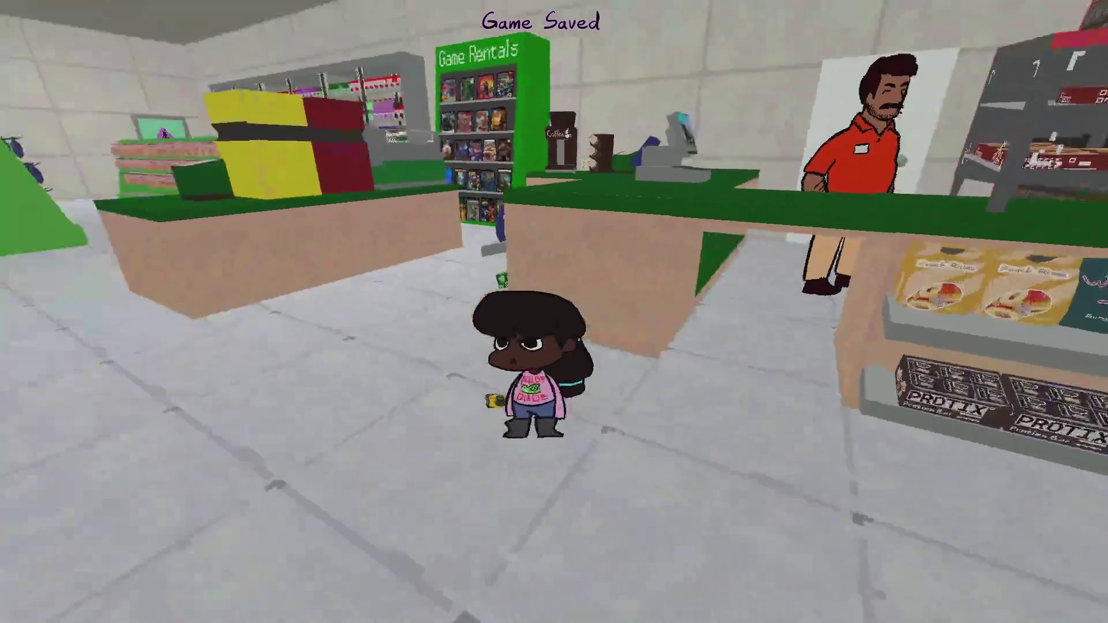
Talk to the manager again, ask for the hamster game, and continue until the photo challenge.
key("Return")
key("Return")
key("Return")
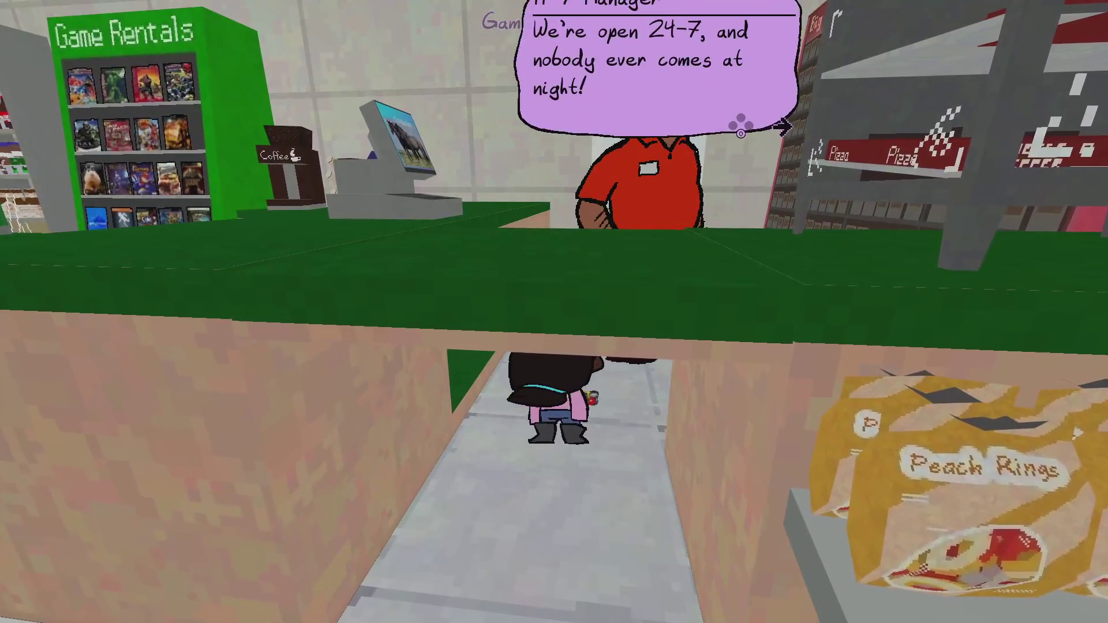
key("Return")
key("Return")
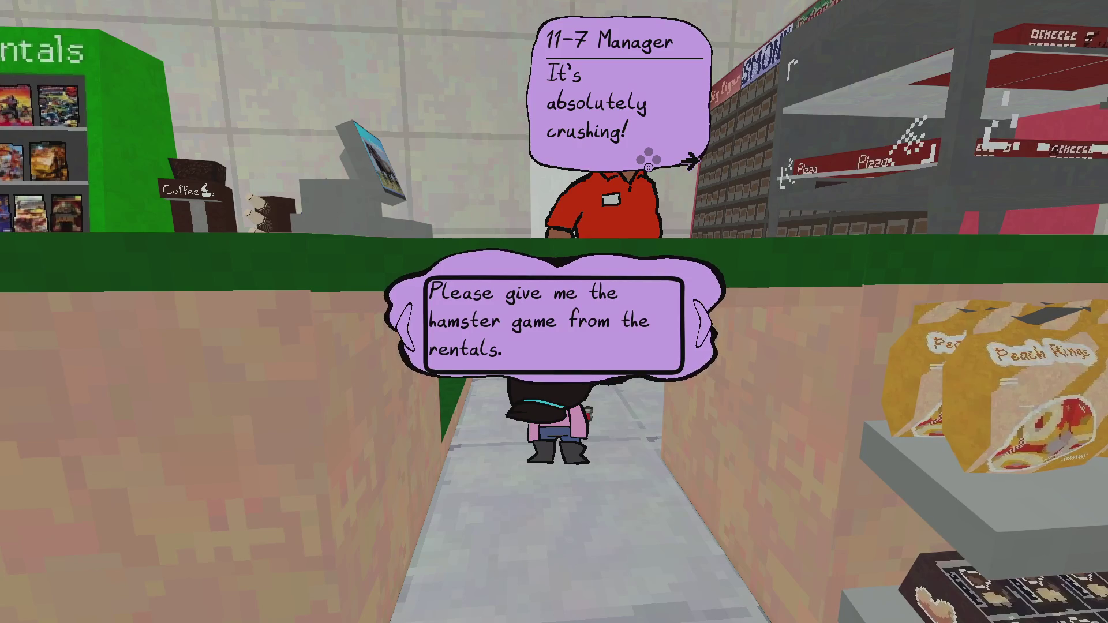
key("Return")
key("Return")
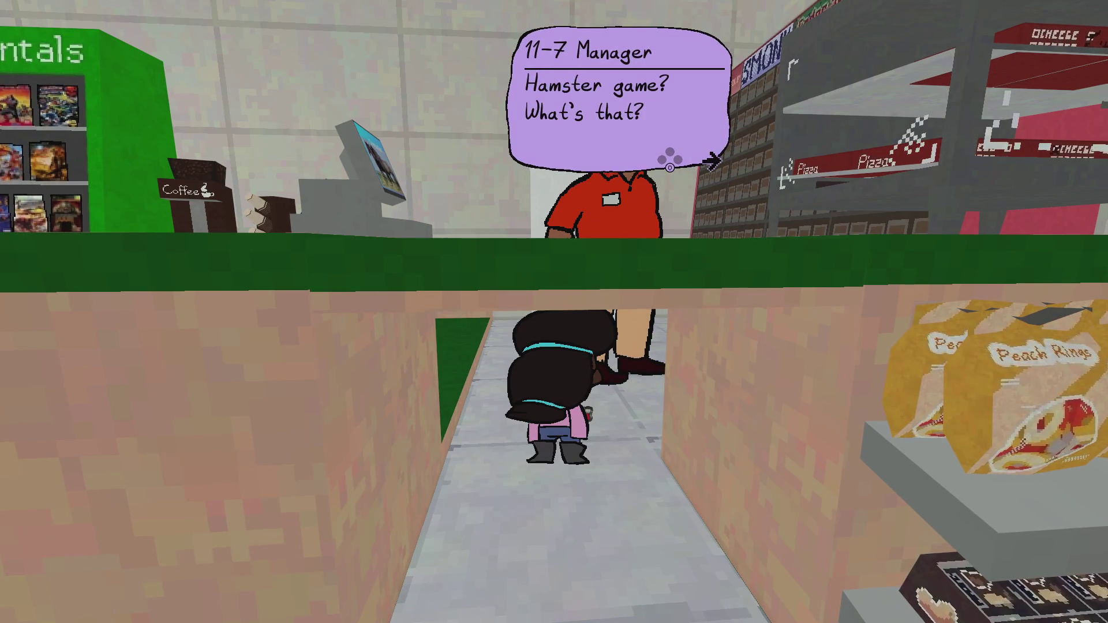
key("Return")
key("Return")
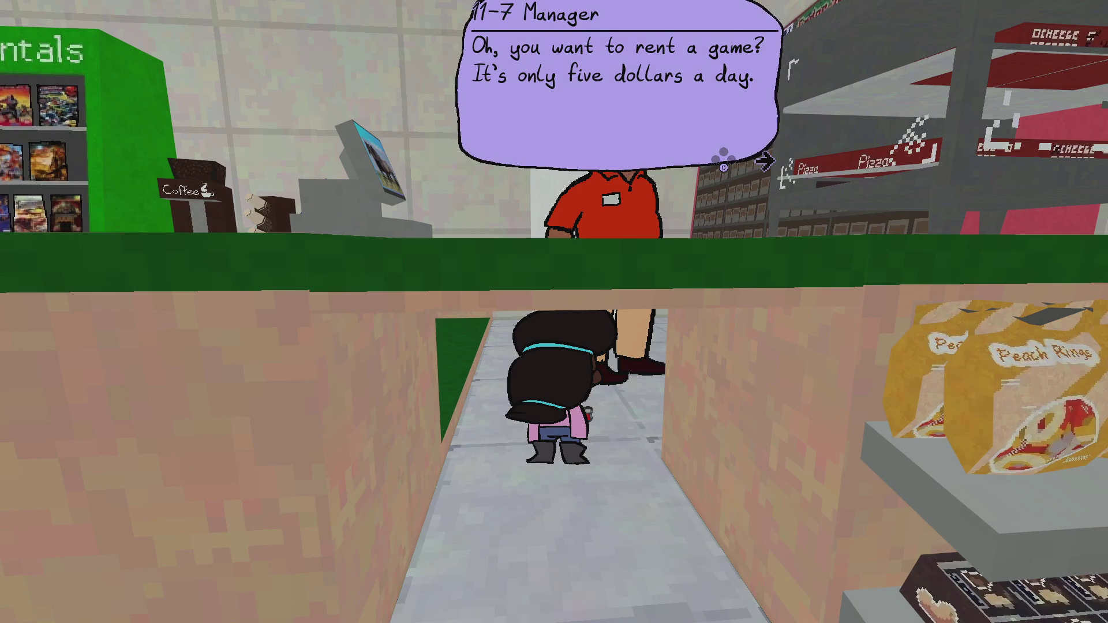
key("Return")
key("Return")
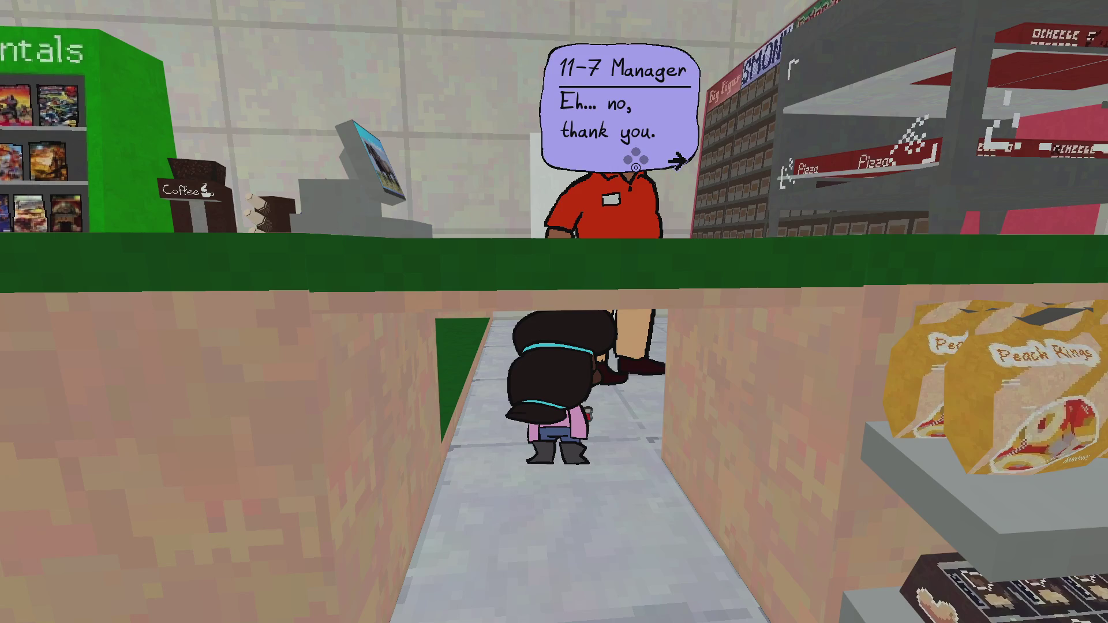
key("Return")
key("Return")
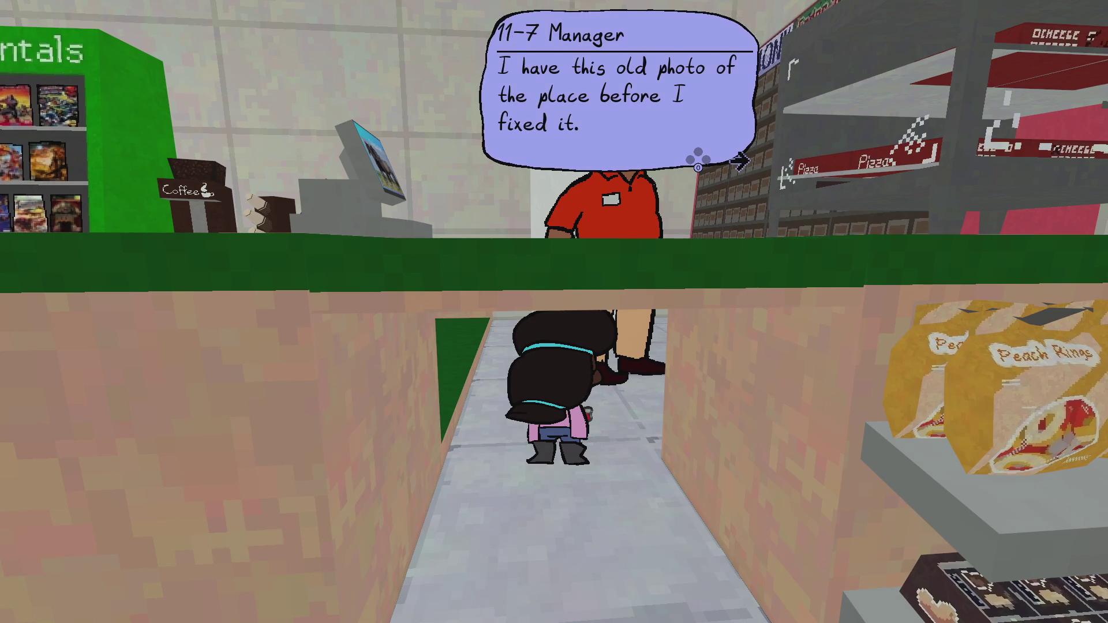
key("Return")
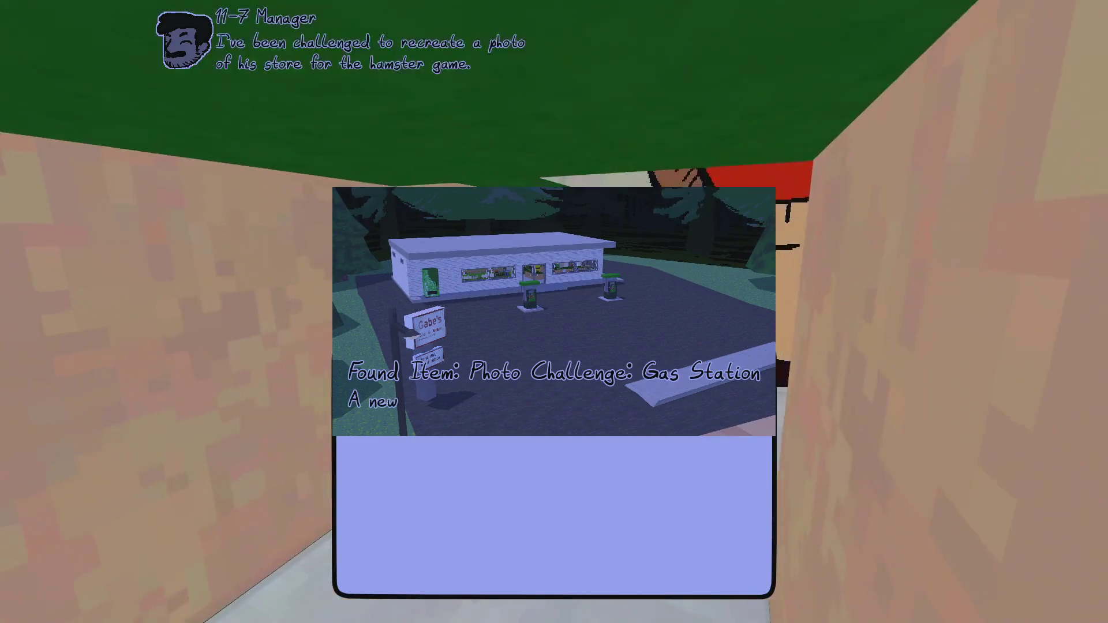
key("Return")
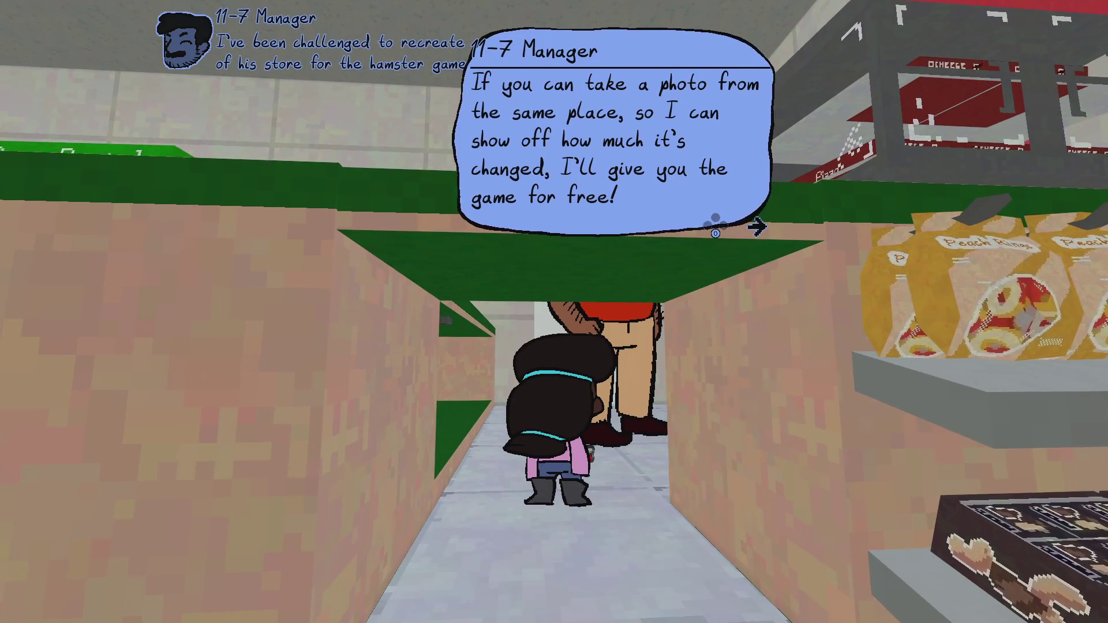
Close the manager's dialogue, walk out to the forecourt, and check the Gas Station photo in Challenge Photos.
key("Return")
key("s")
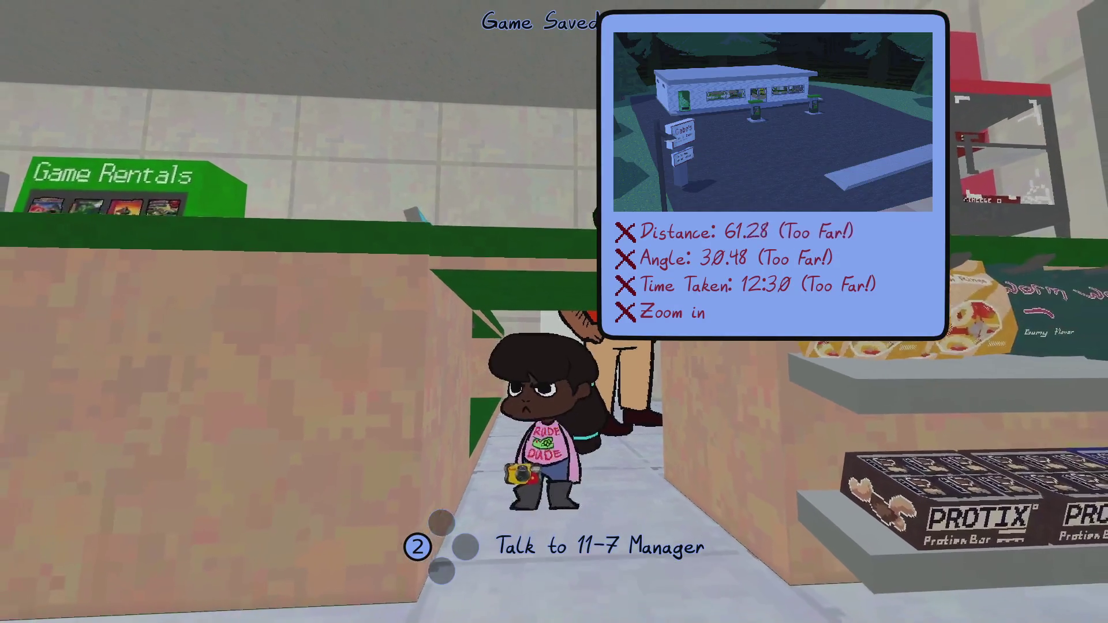
key("w")
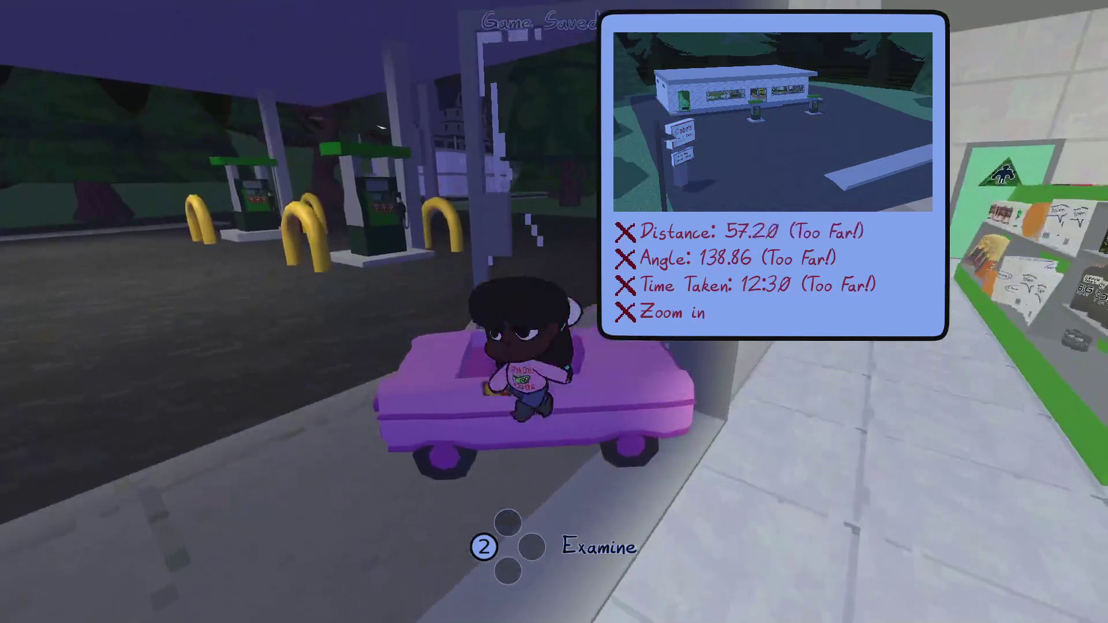
key("Tab")
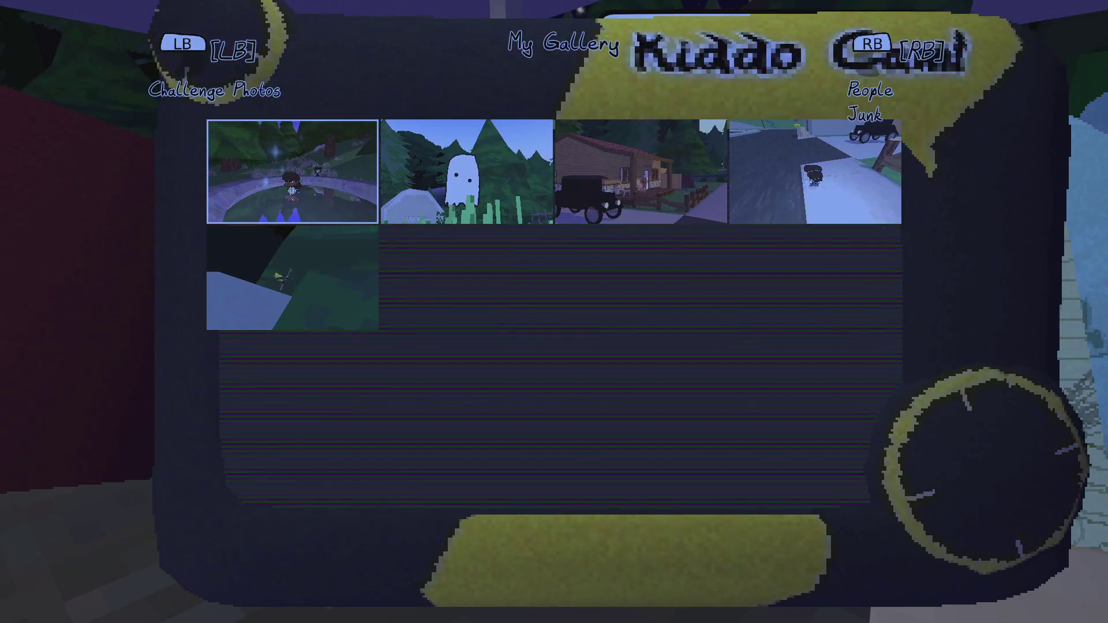
key("q")
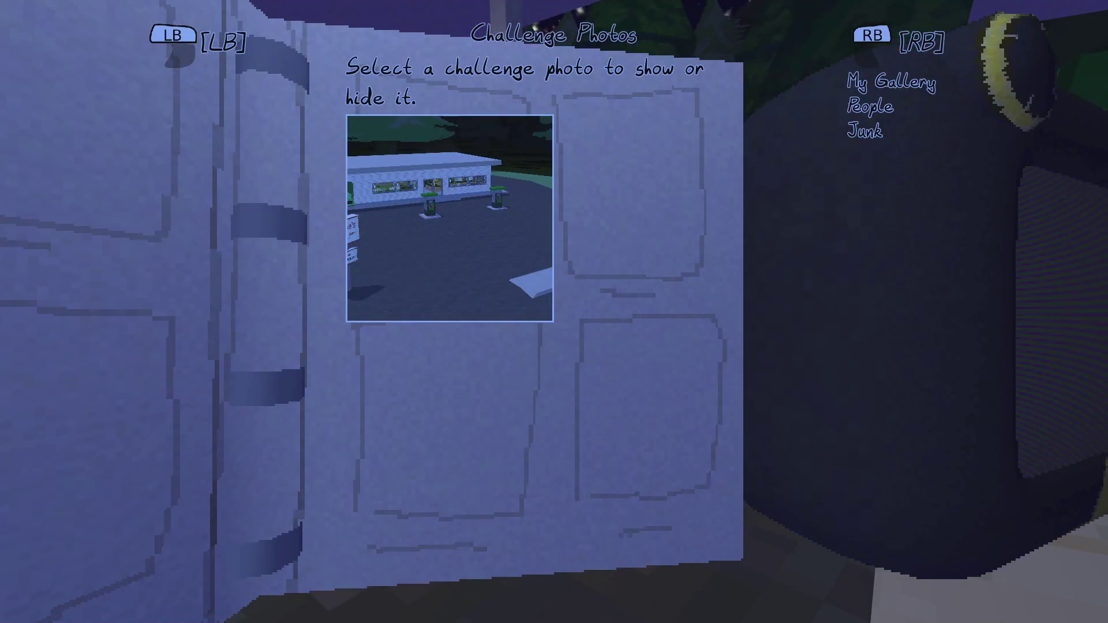
key("Tab")
Walk around the gas station lot up to the purple car.
key("w")
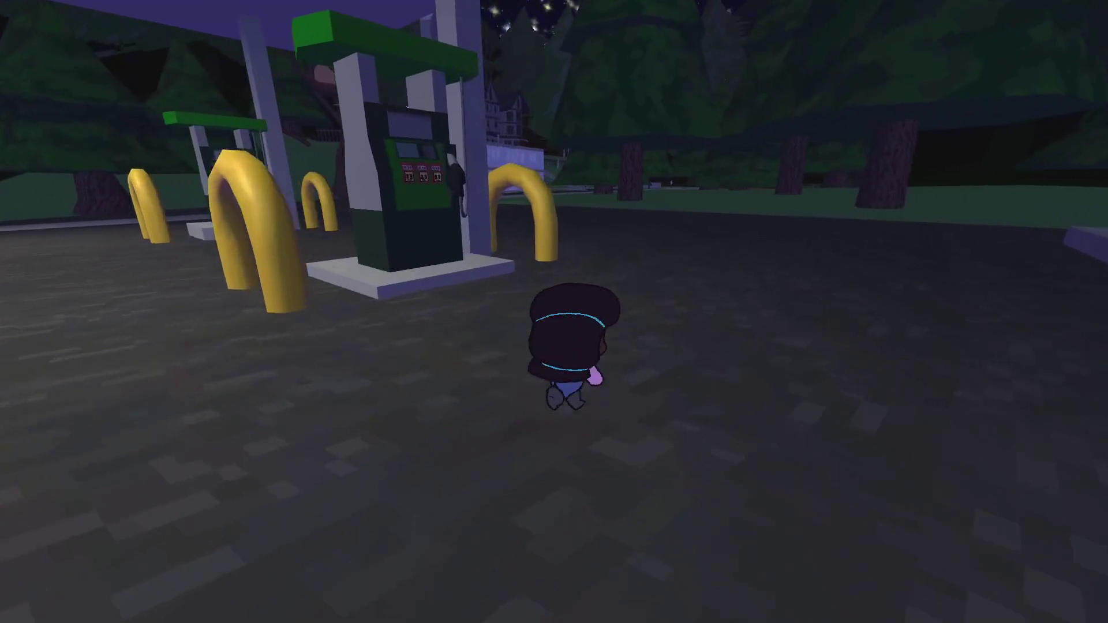
key("w")
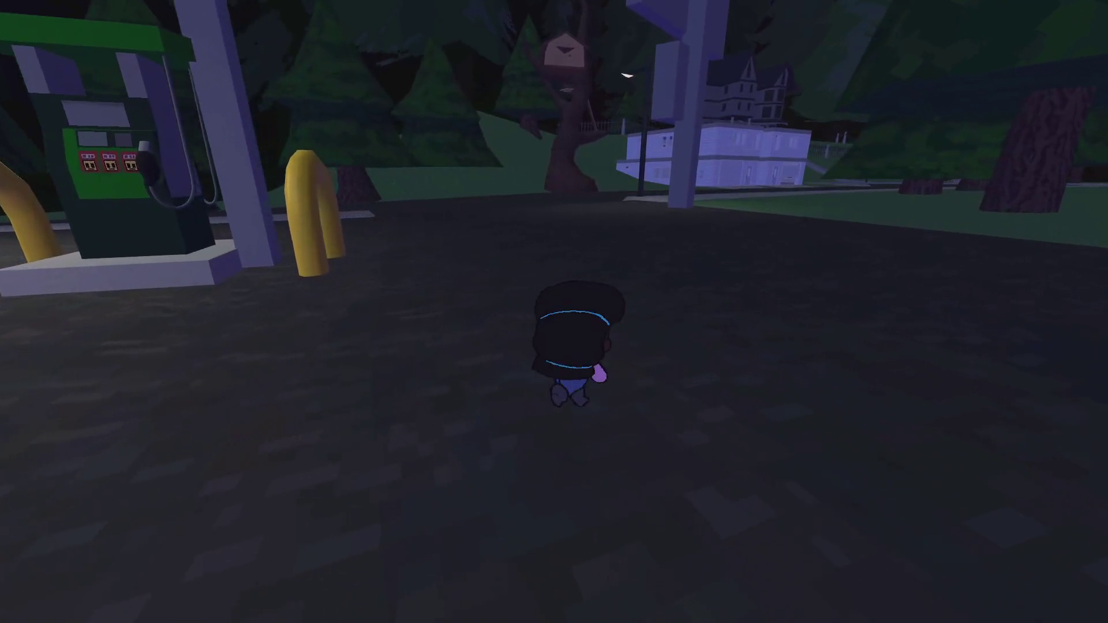
key("w")
key("s")
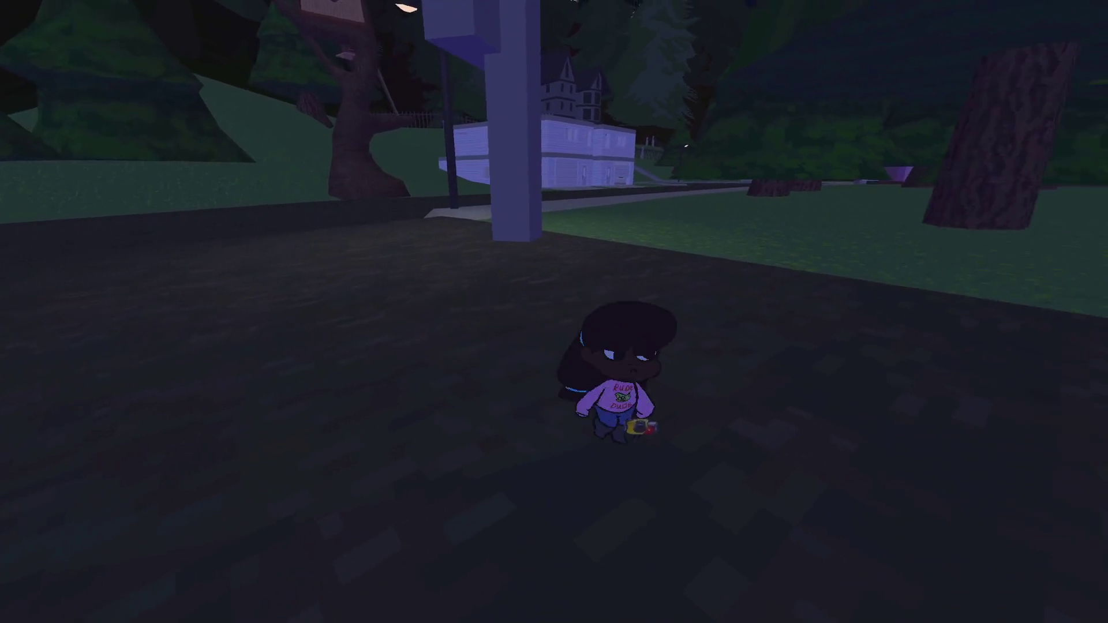
key("w")
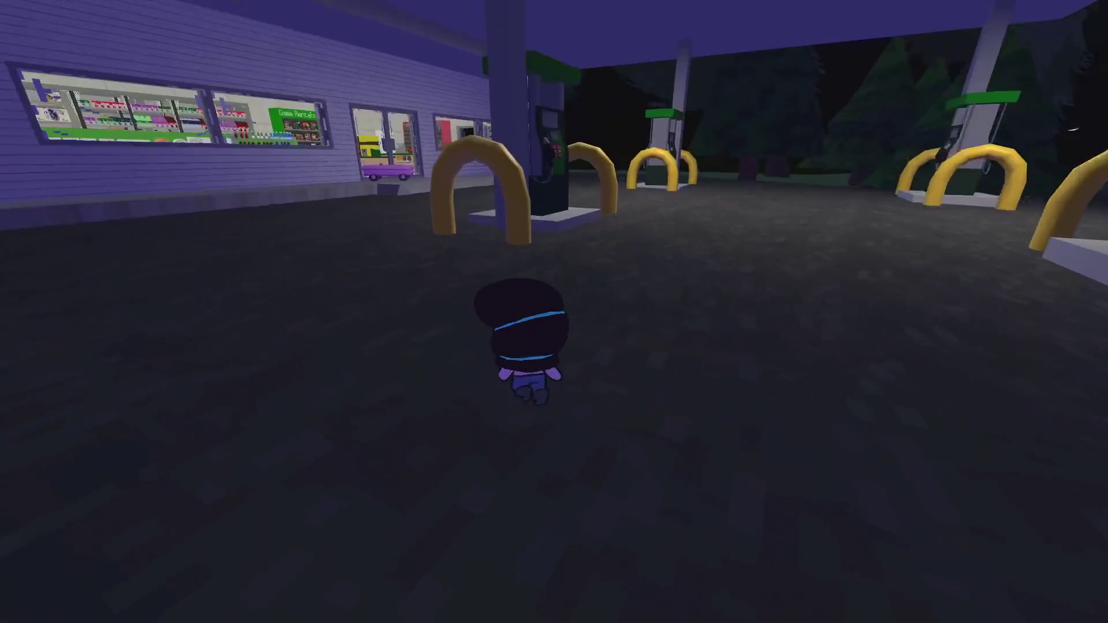
key("w")
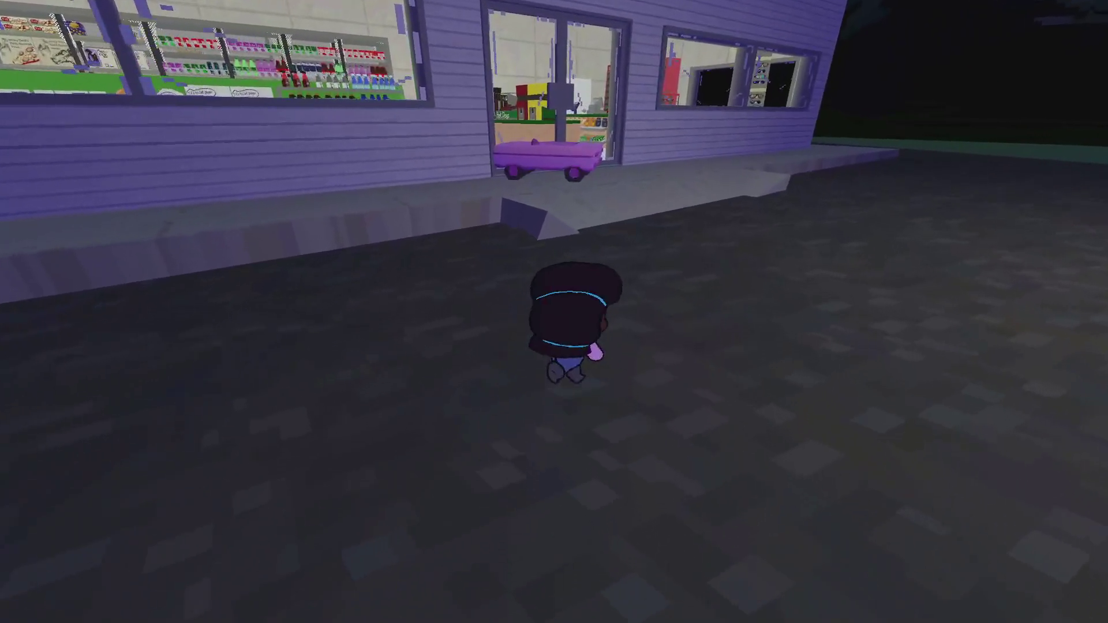
Get into the purple car, drive it around the lot, and get out.
key("e")
key("s")
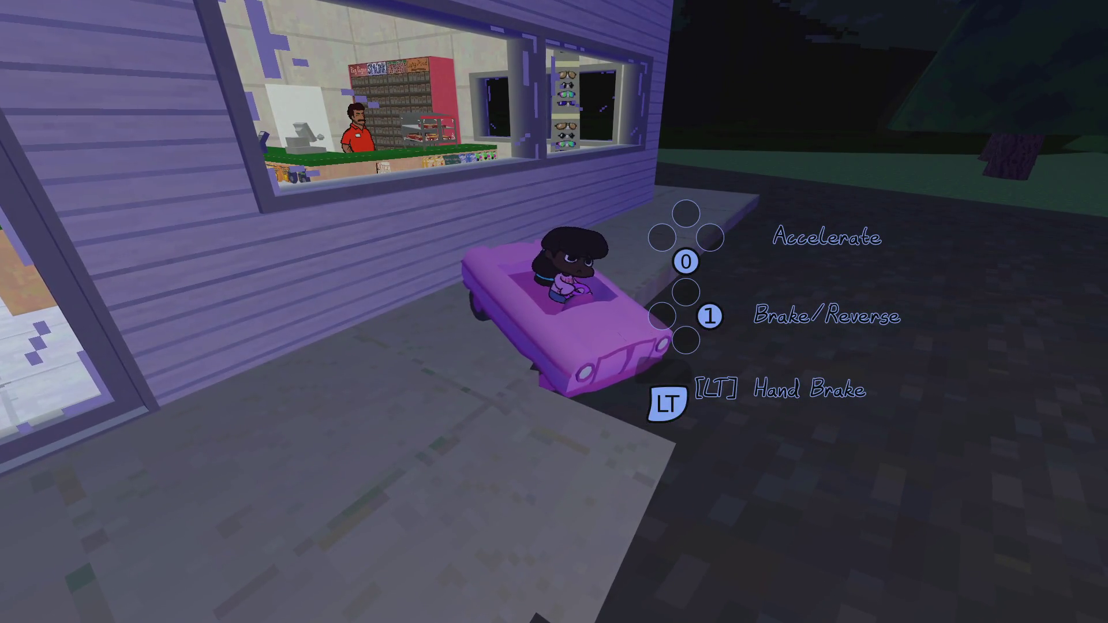
key("e")
key("w")
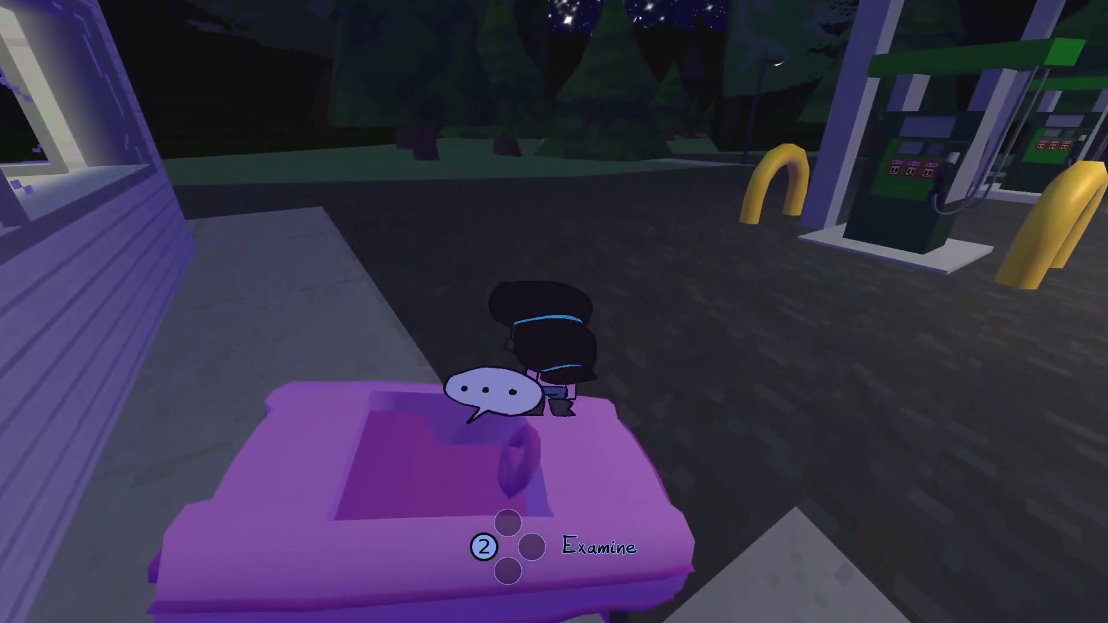
key("e")
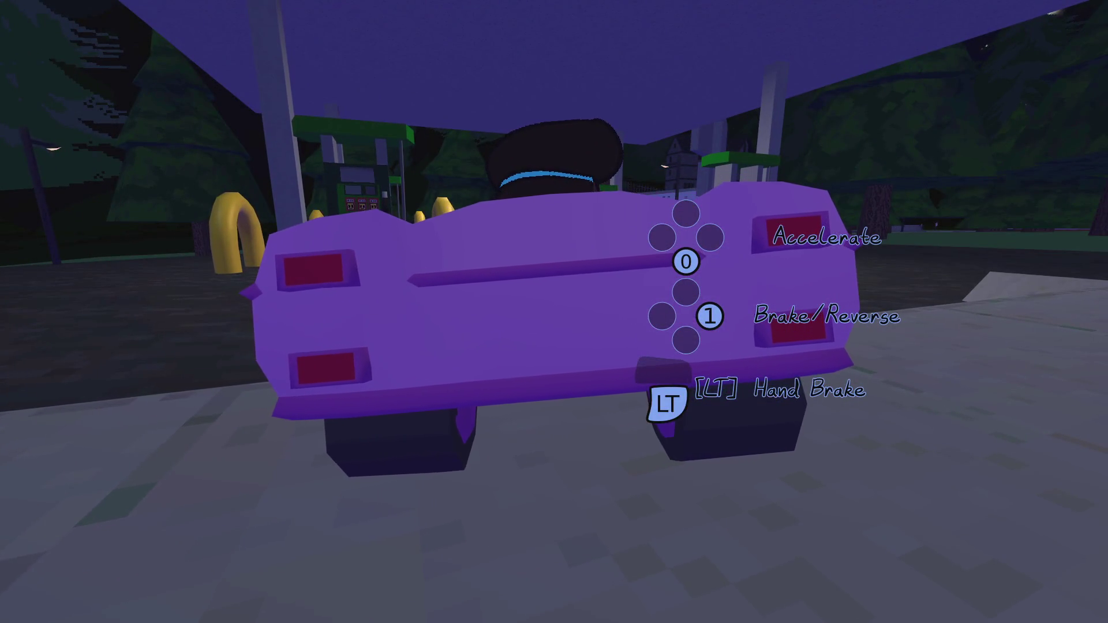
key("d")
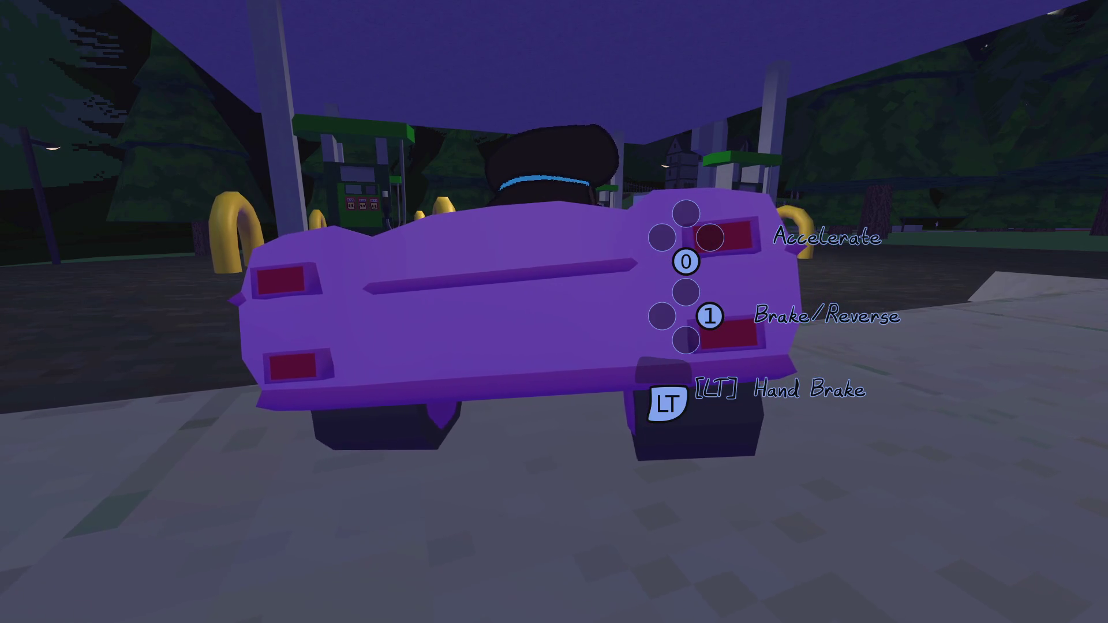
key("w")
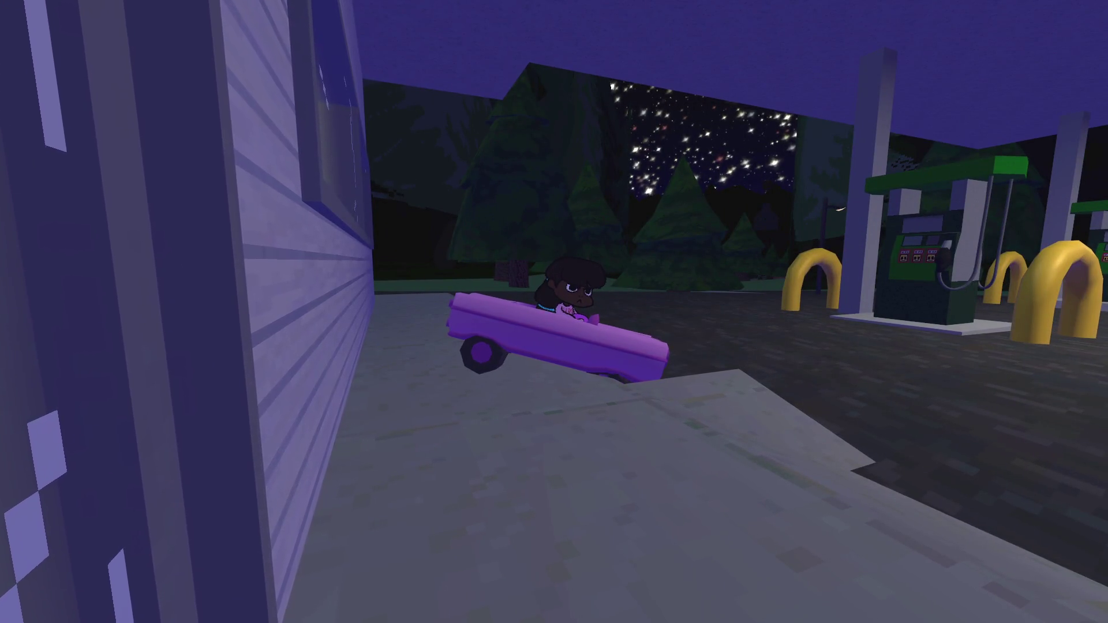
key("e")
Run past the pumps and the white building to the base of the big tree.
key("w")
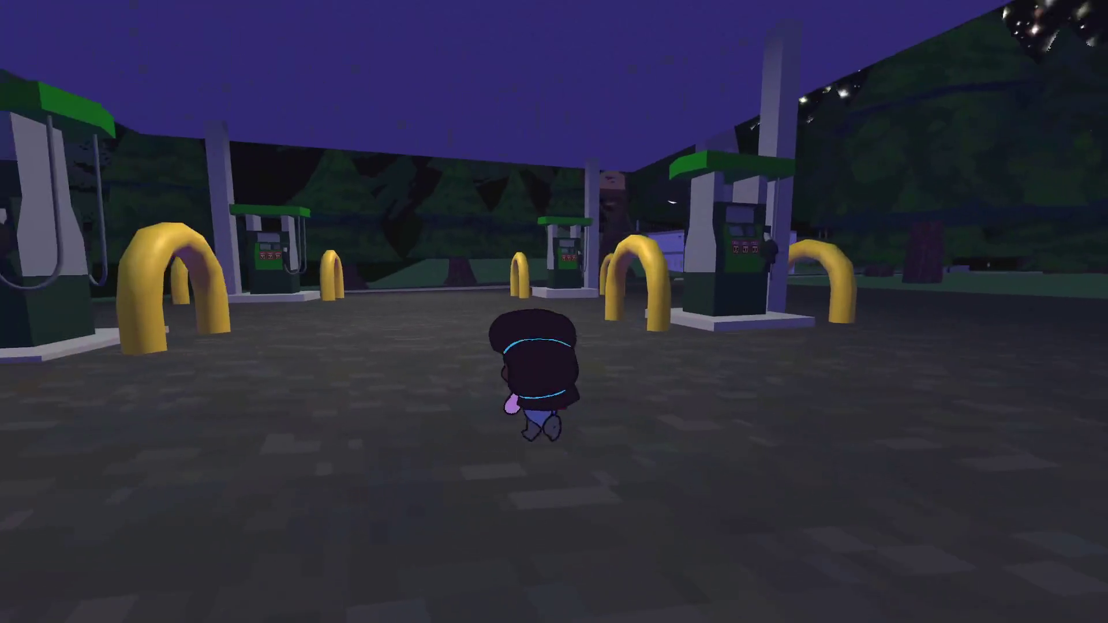
key("w")
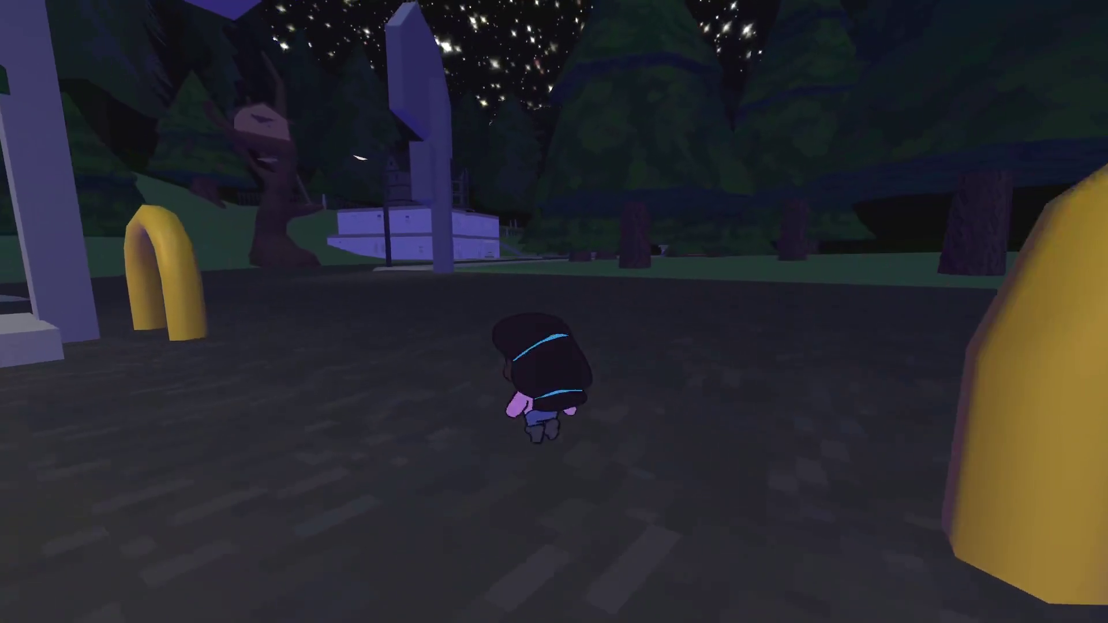
key("w")
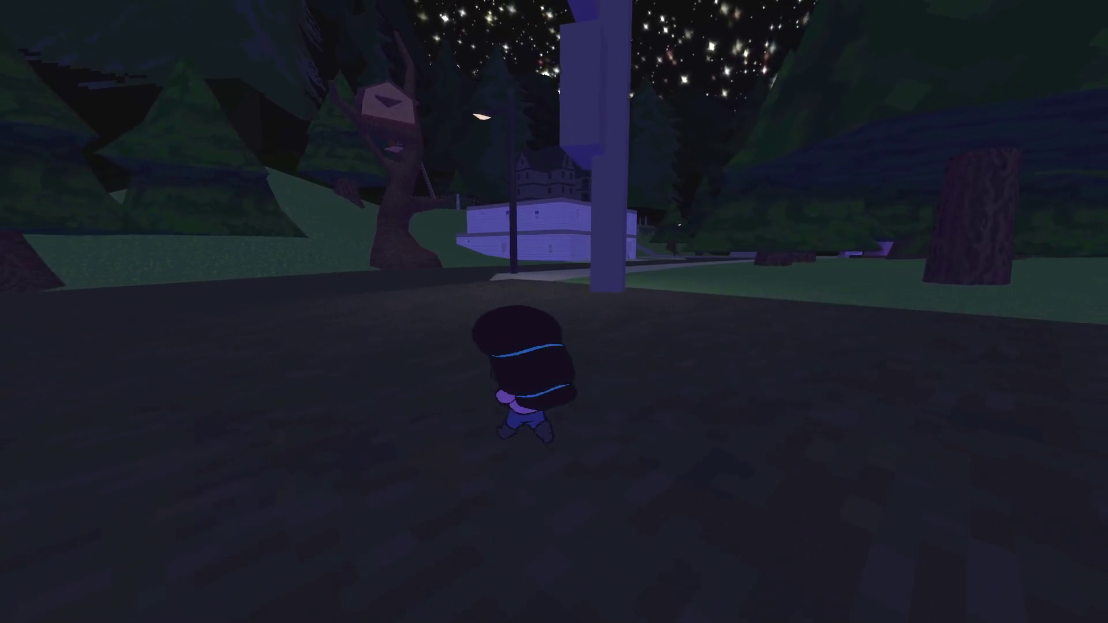
key("w")
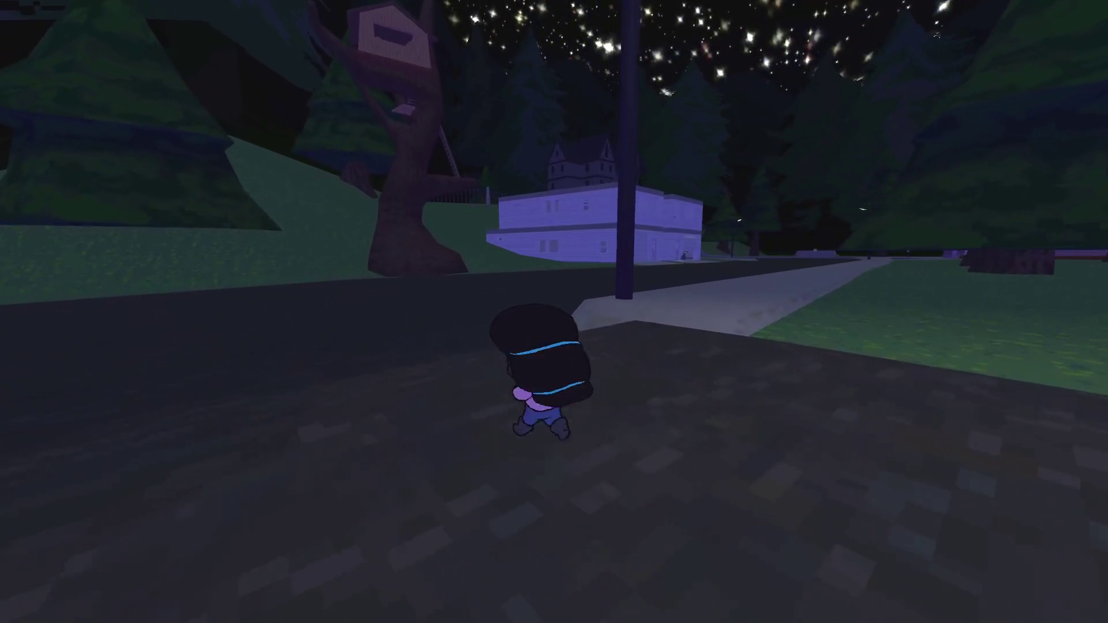
key("w")
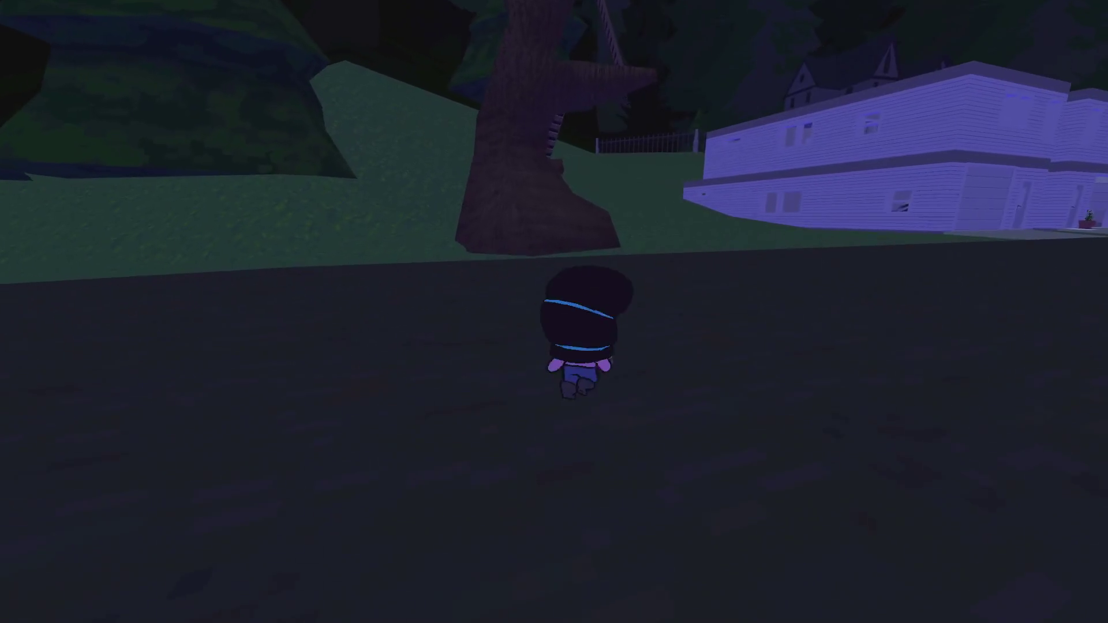
key("w")
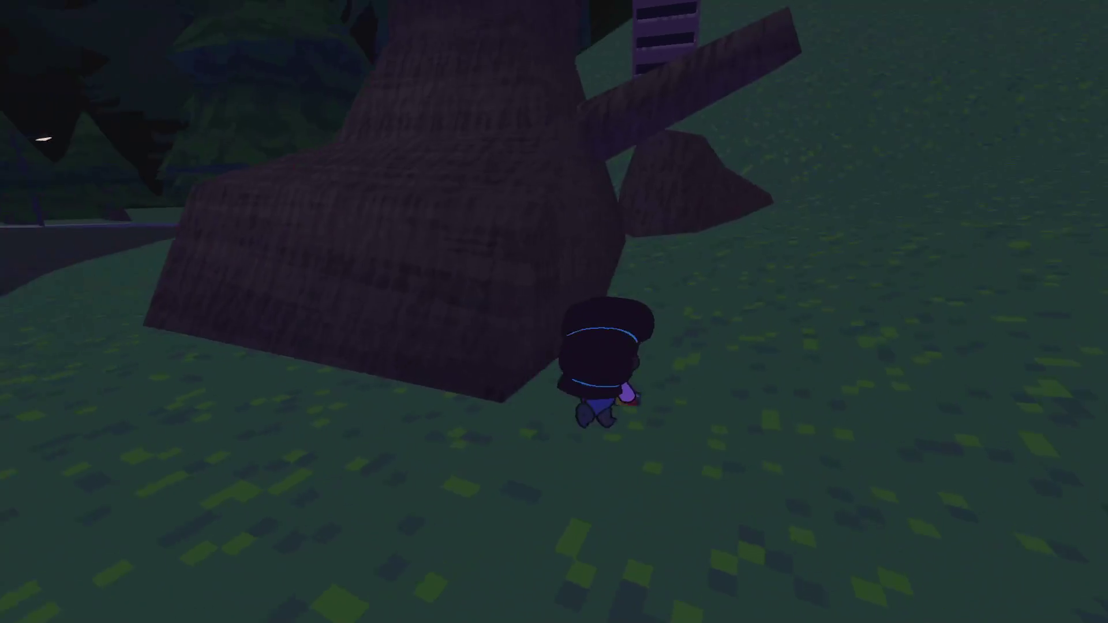
Climb the tree's ladder into the treehouse and interact to find A White Key.
key("w")
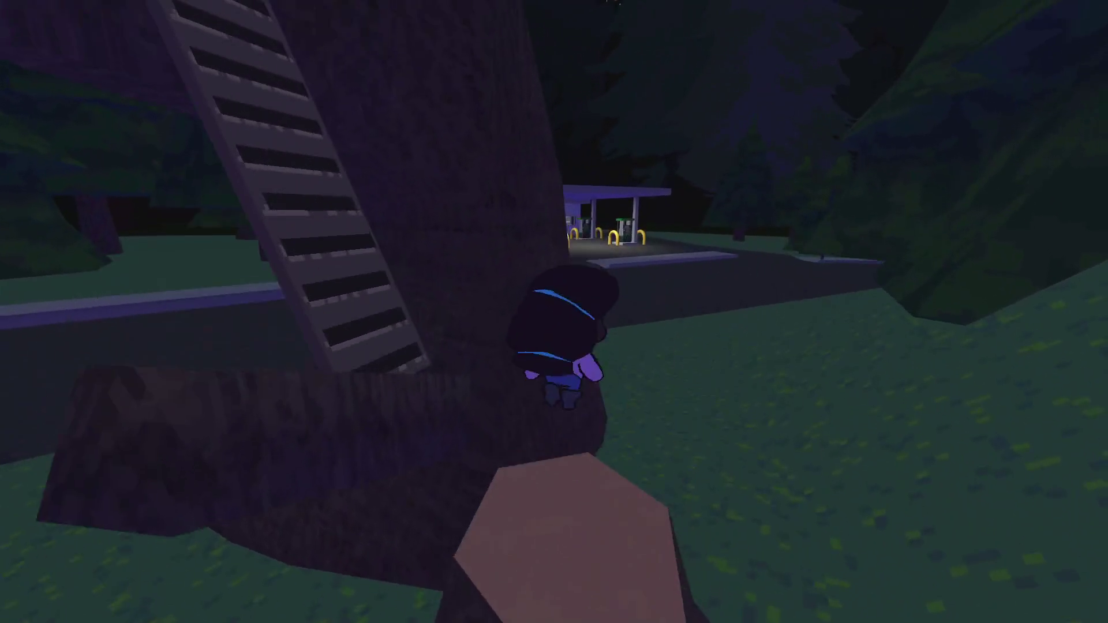
key("s")
key("w")
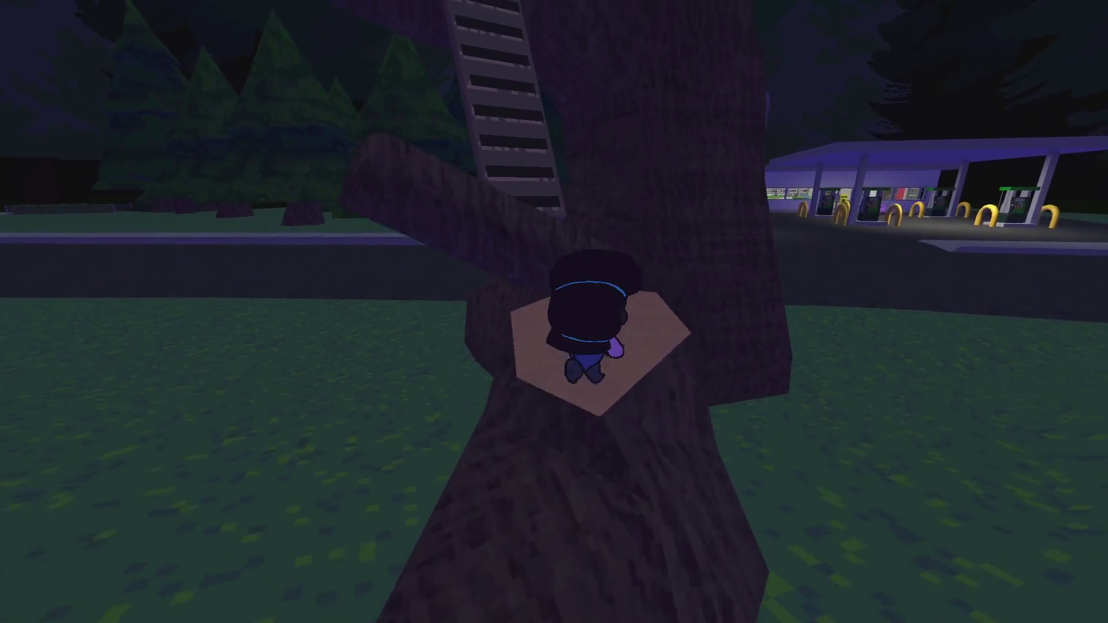
key("s")
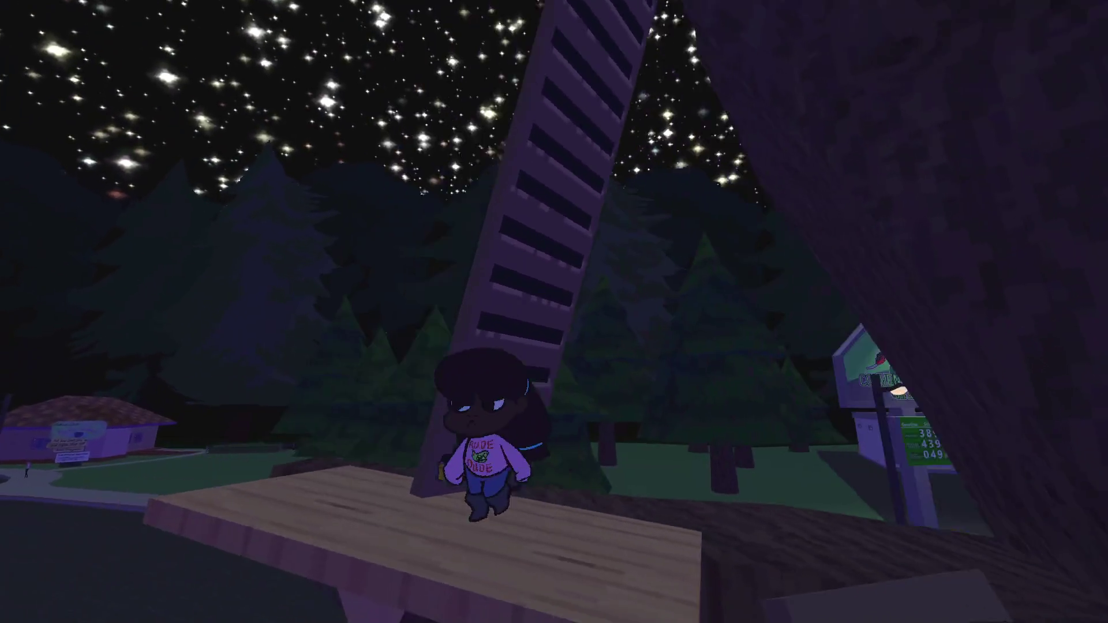
key("w")
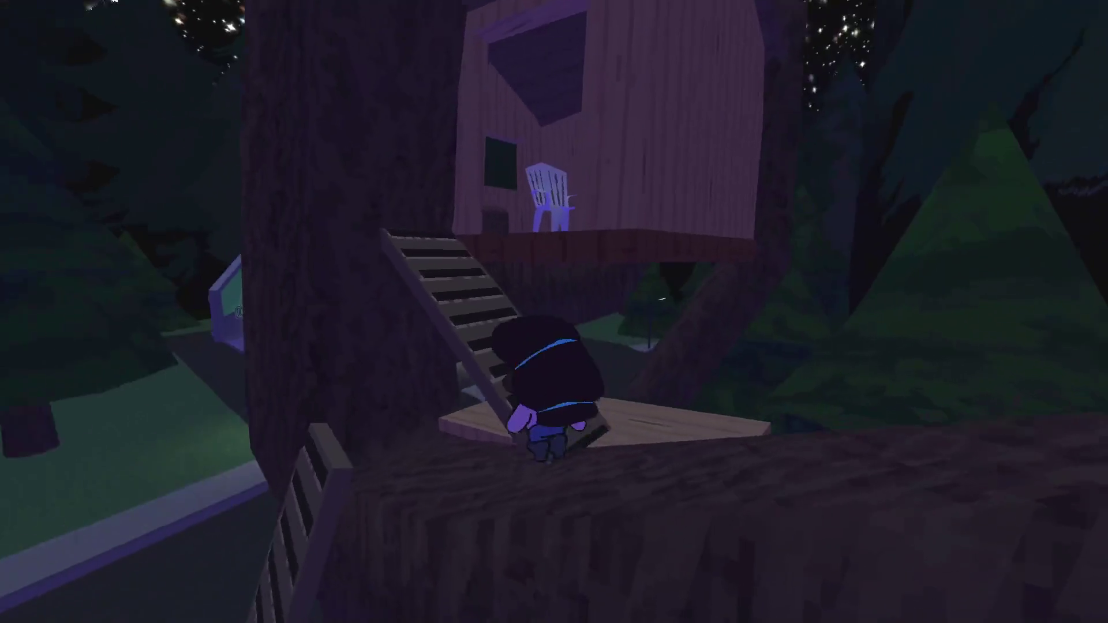
key("e")
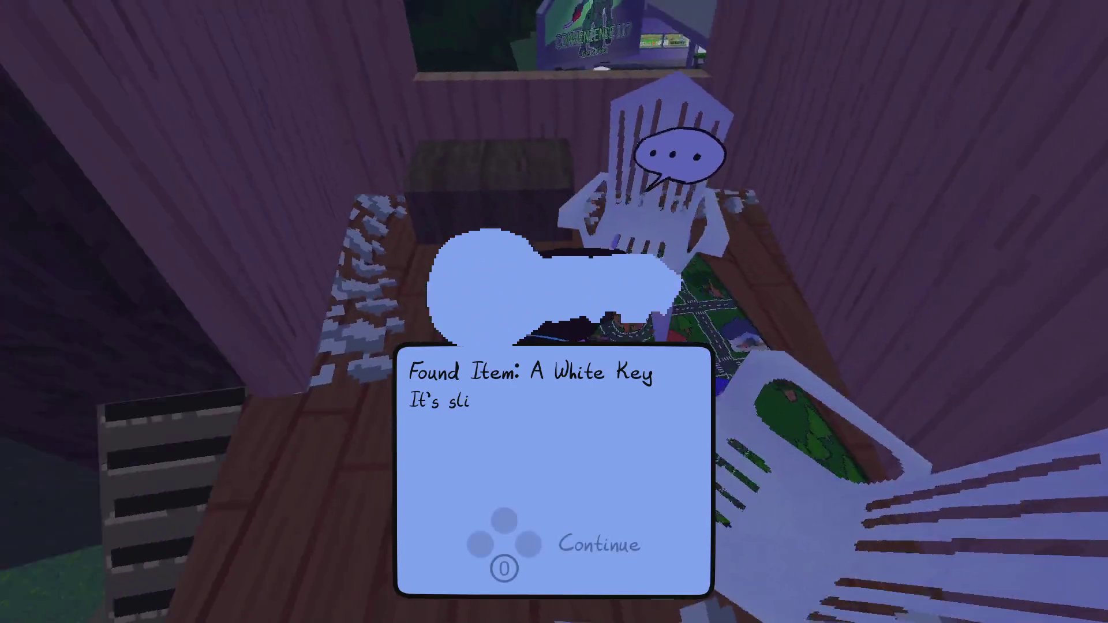
Dismiss the White Key message, open the toy chest, and walk out onto the branch.
key("e")
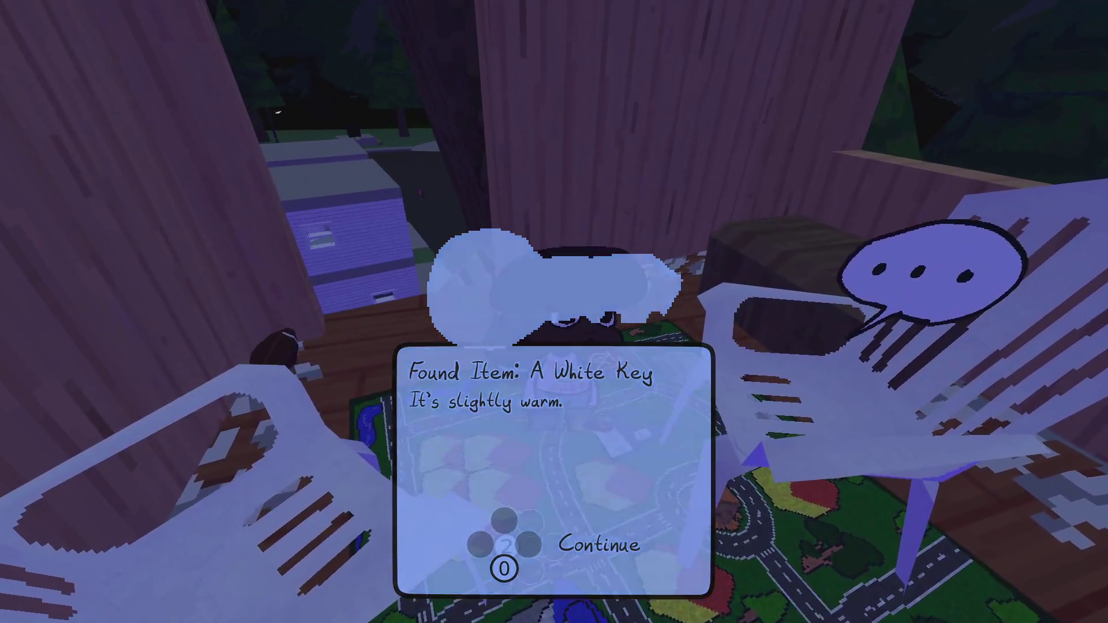
key("e")
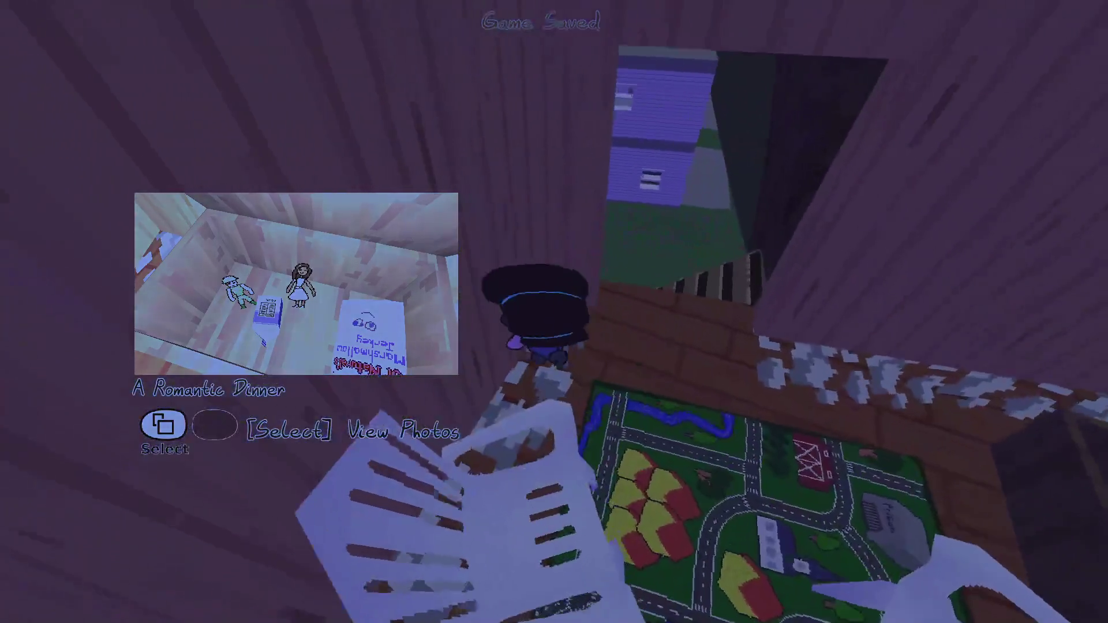
key("s")
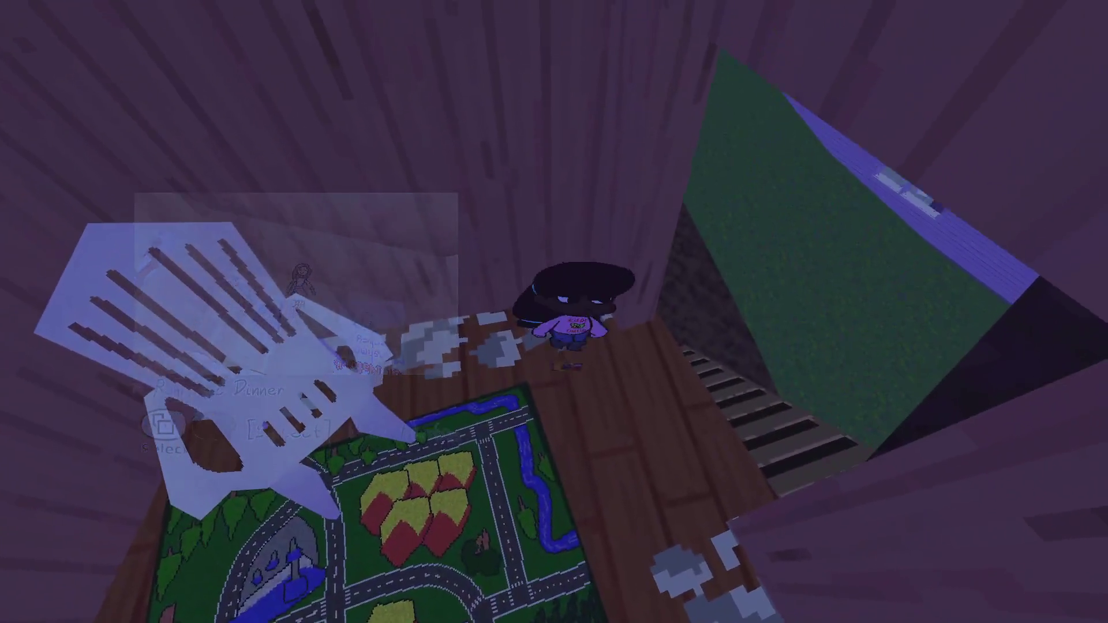
key("w")
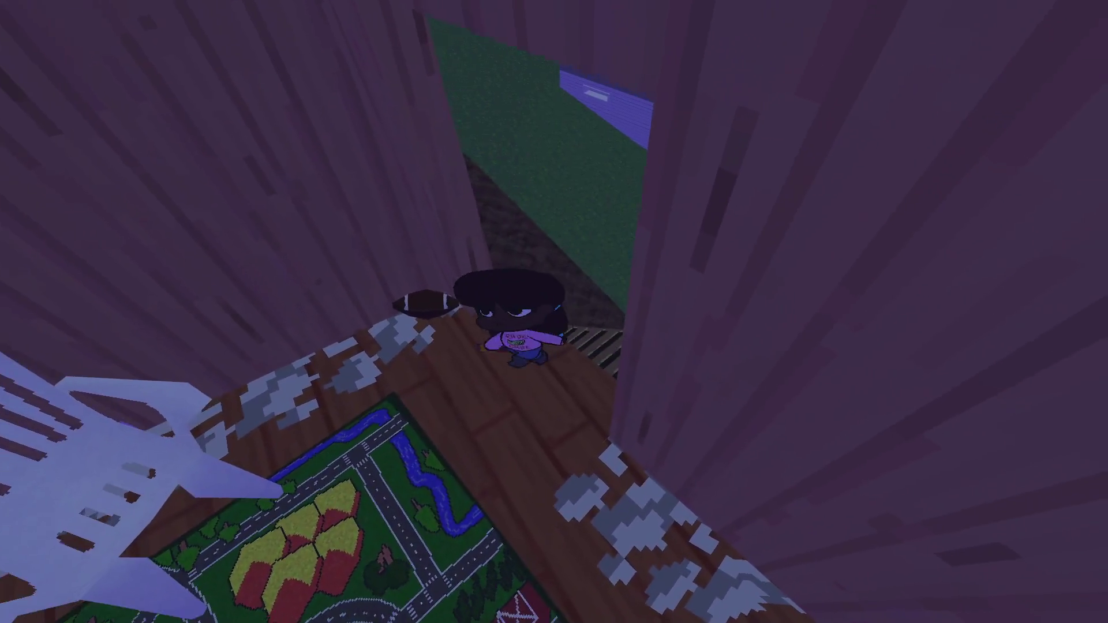
key("w")
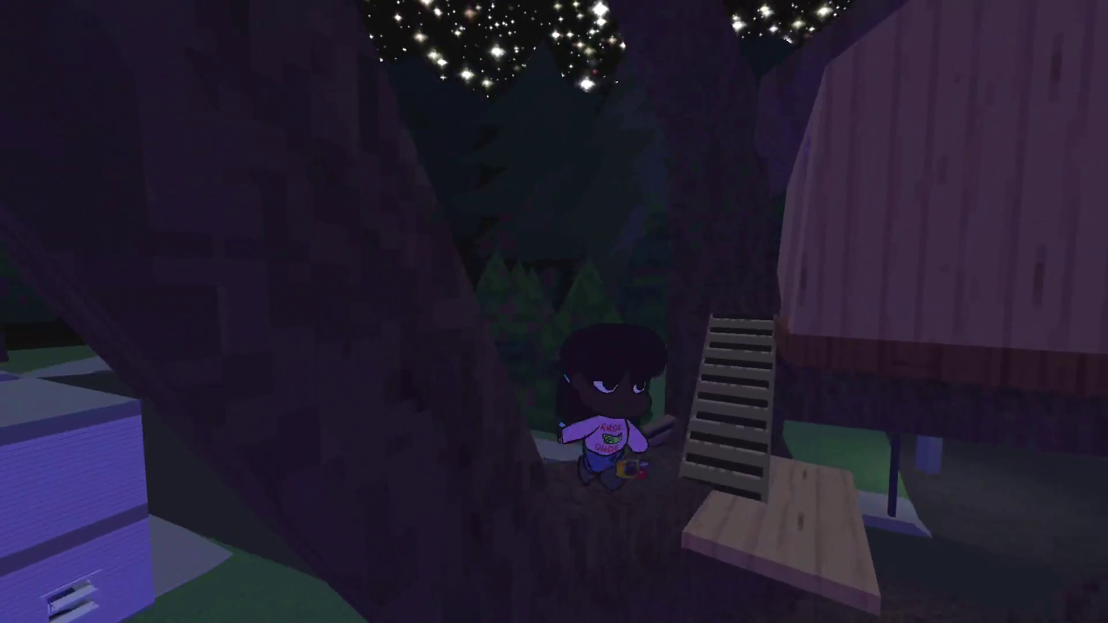
Pause the game and choose Save and Exit to return to the editor.
key("Escape")
key("Down")
key("Down")
key("Down")
key("Down")
key("Down")
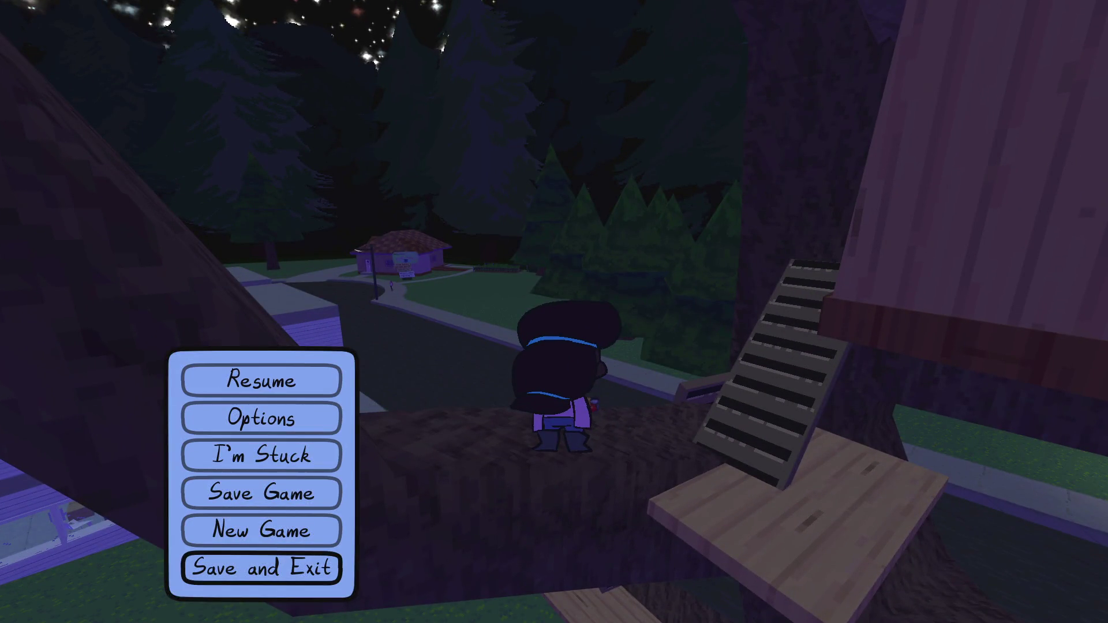
key("Return")
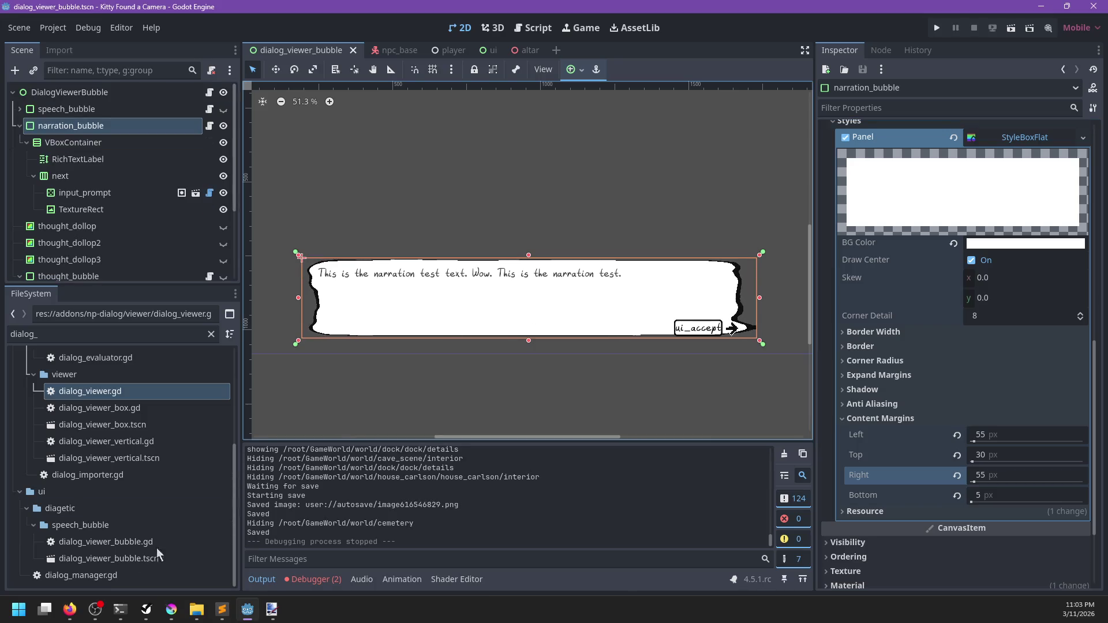
Review the NP-ToDo speech-bubble tasks, select 'Do the speech bubble htings', then close the list.
left_click(147, 609)
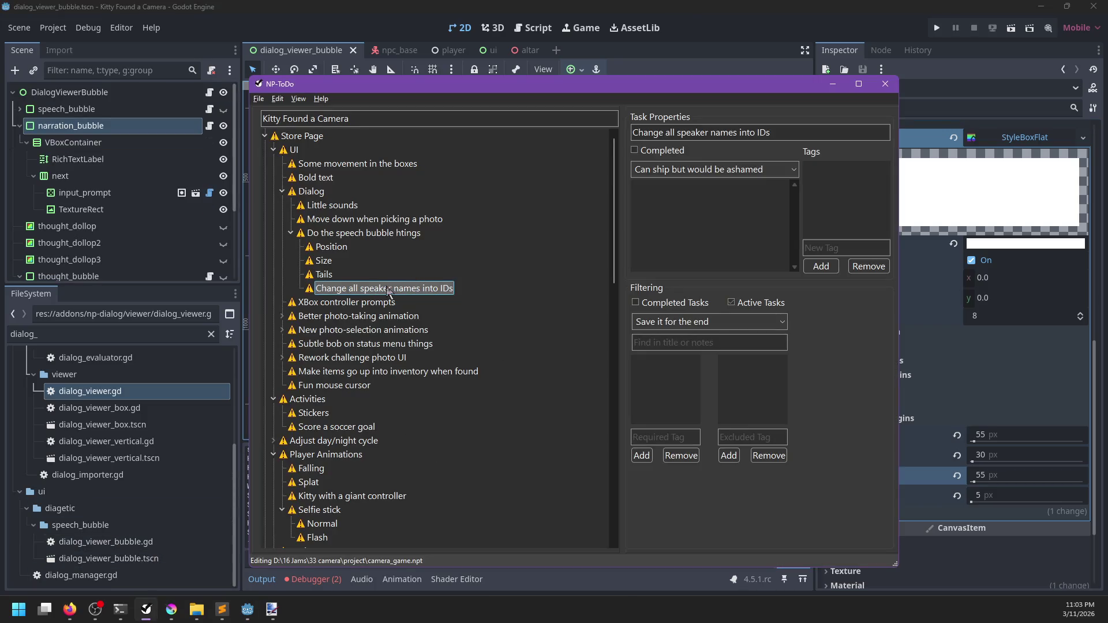
right_click(367, 290)
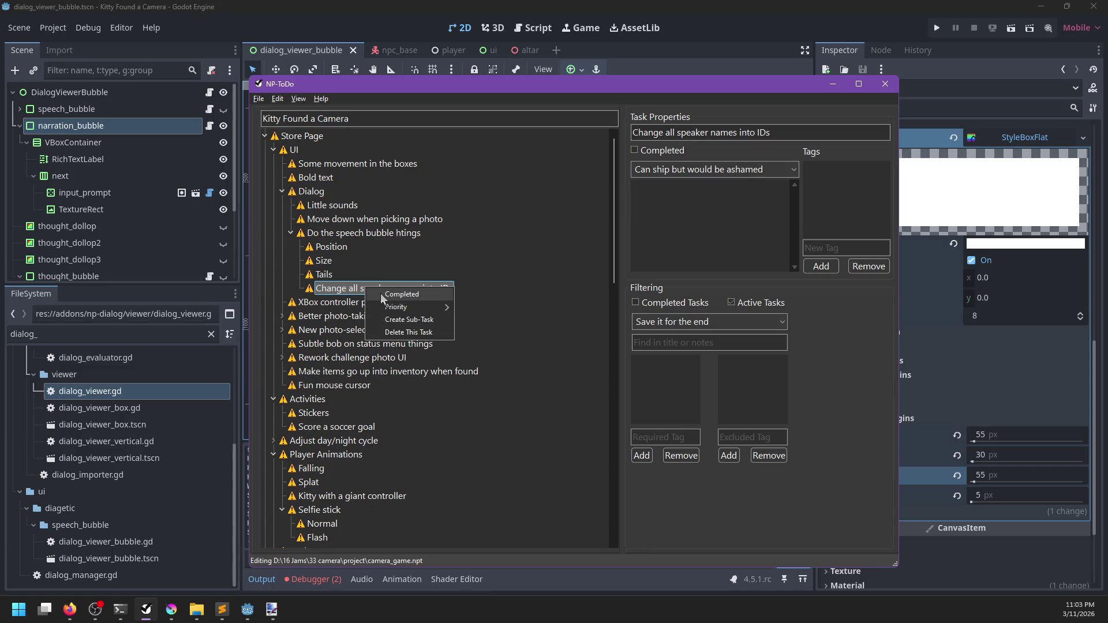
left_click(323, 276)
left_click(325, 250)
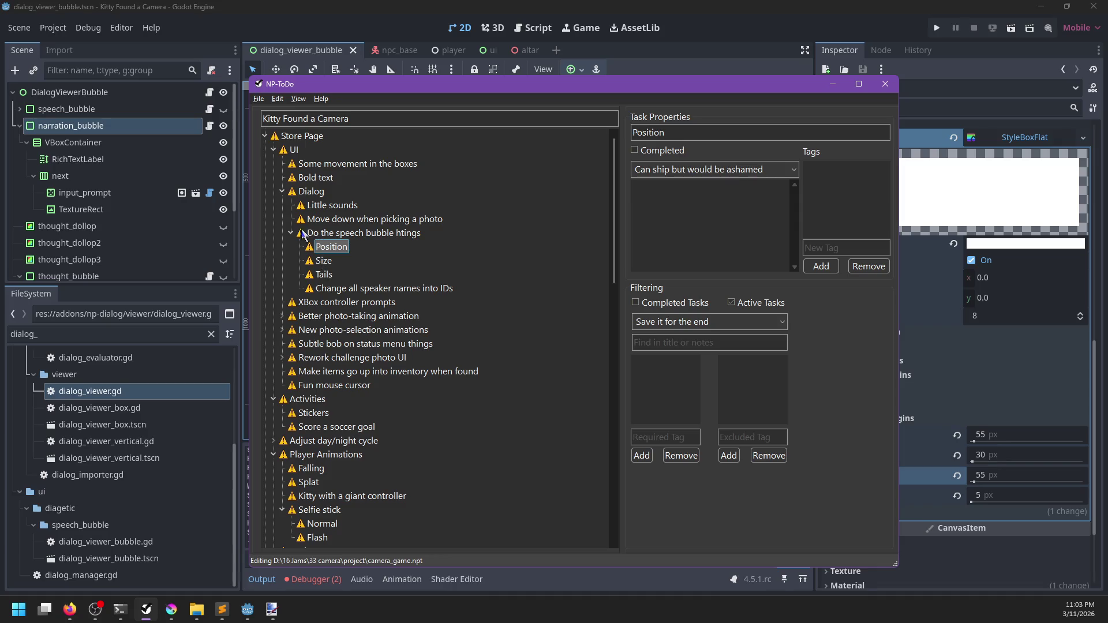
left_click(293, 221)
left_click(320, 234)
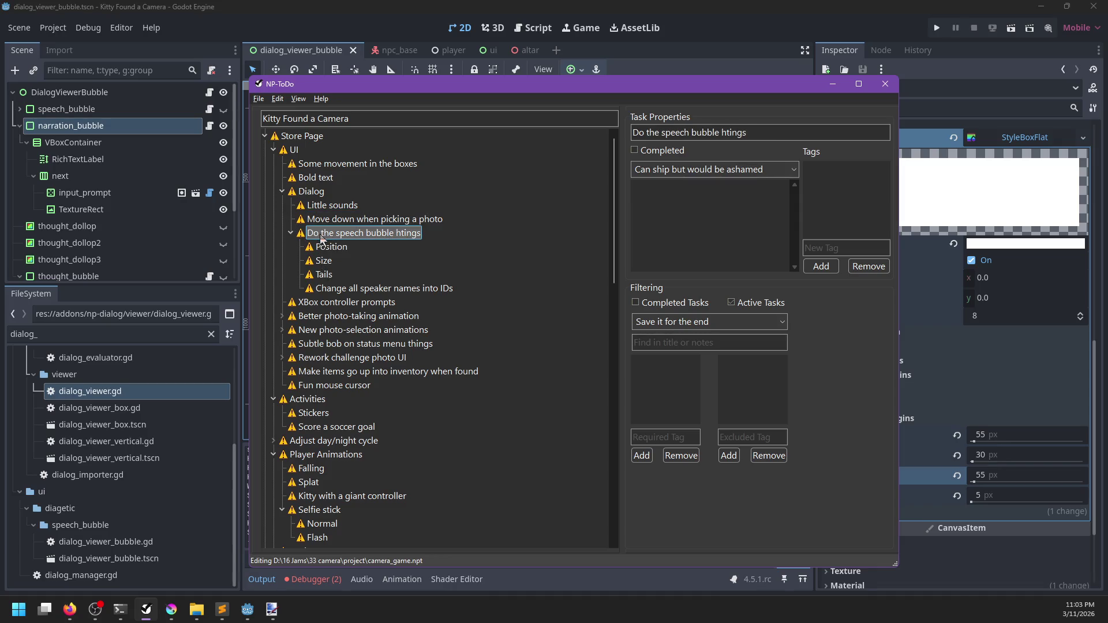
left_click(885, 83)
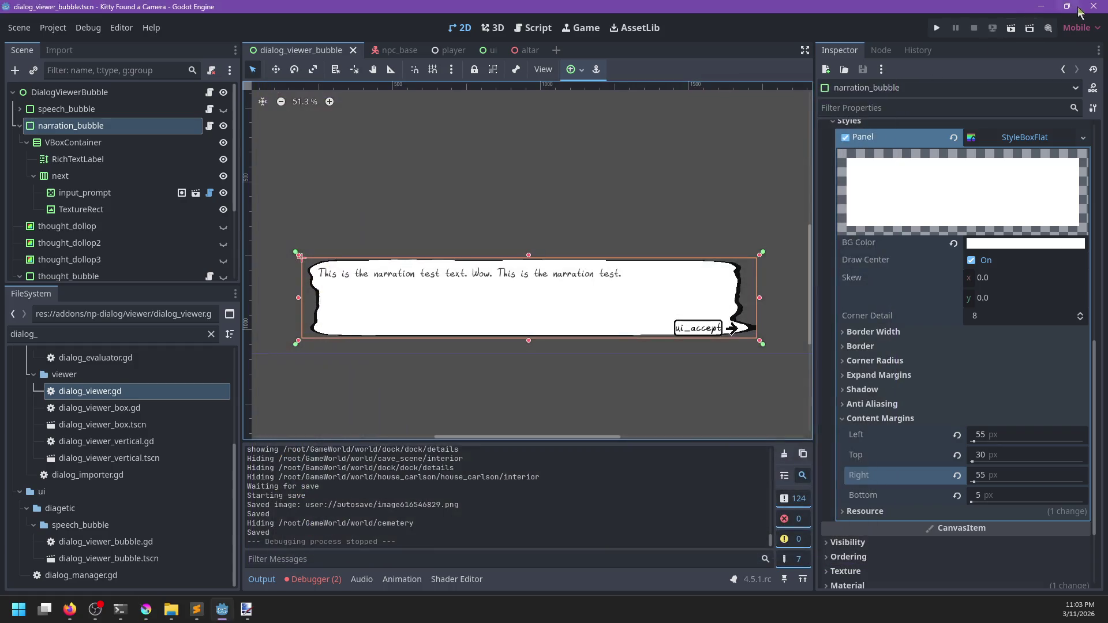
Check git status in PowerShell and stage all changes with git add.
left_click(120, 610)
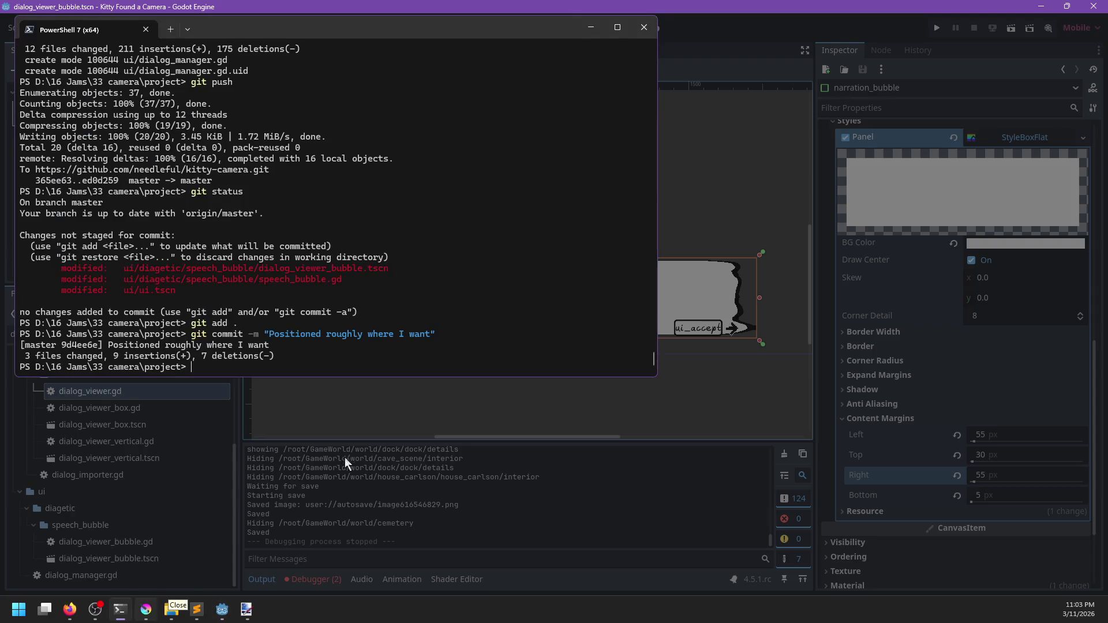
type("git status")
key("Return")
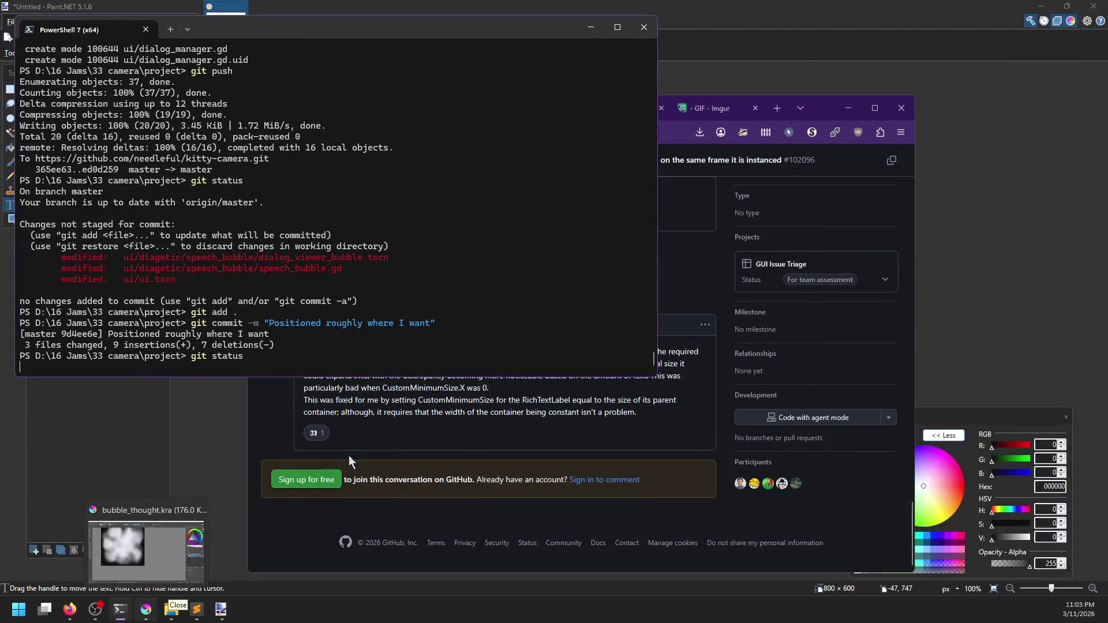
type("git add .")
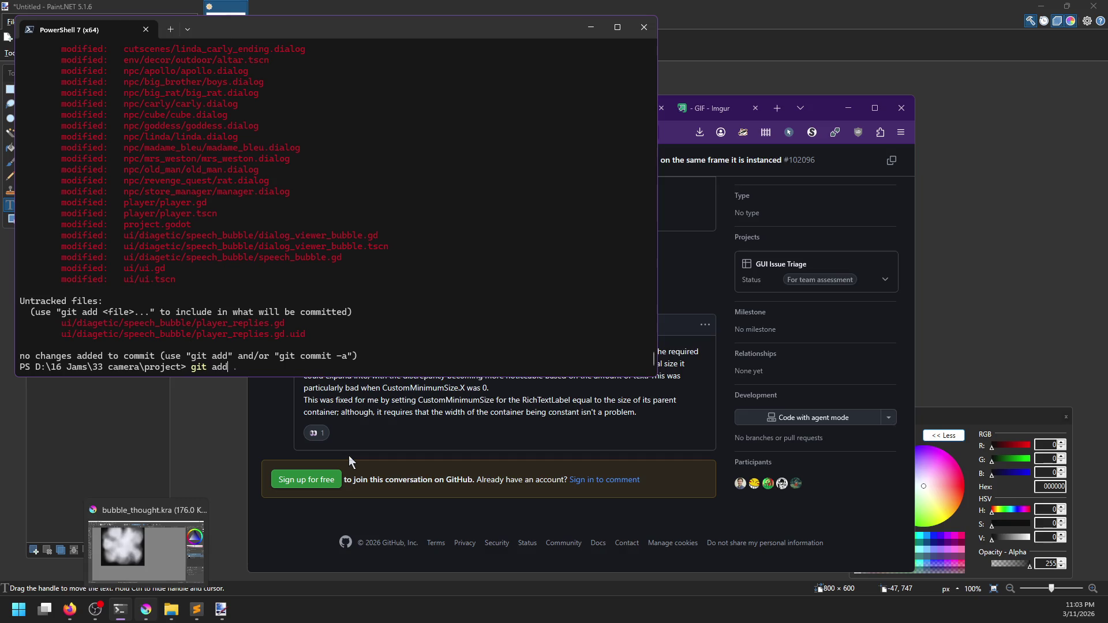
key("Return")
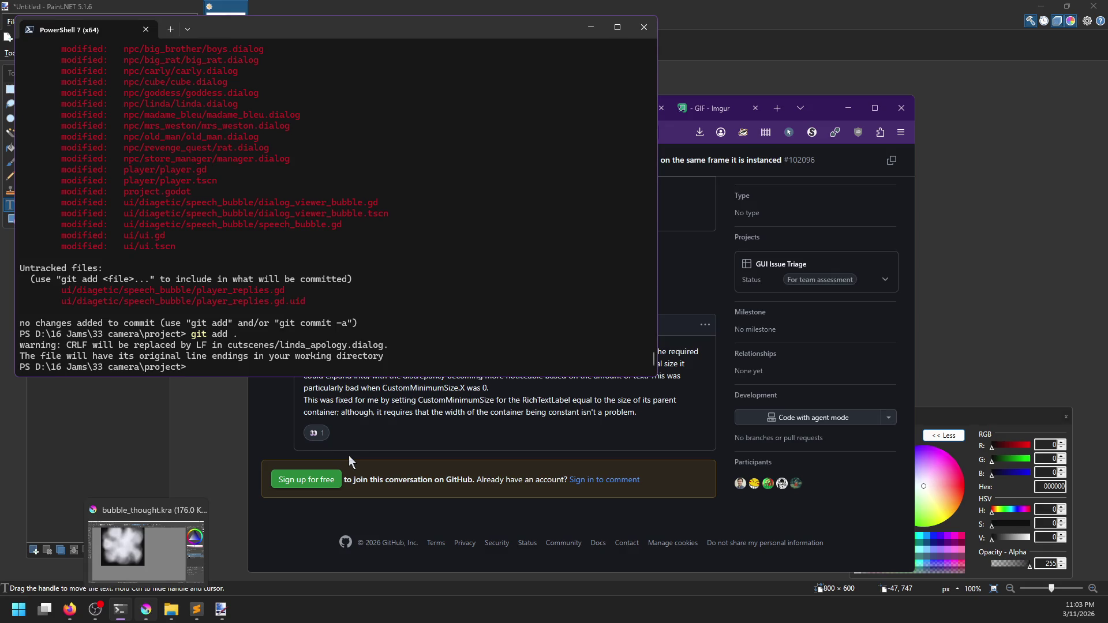
Close Paint.NET without saving, then close Sublime Text and Krita.
left_click(220, 467)
key("alt+F4")
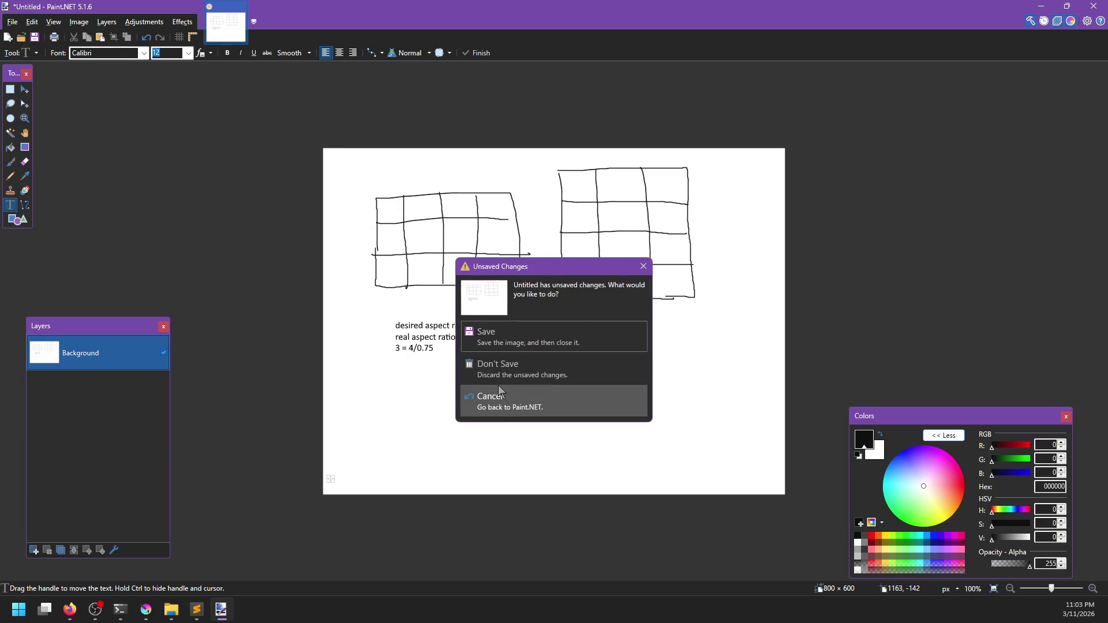
left_click(504, 369)
left_click(1094, 6)
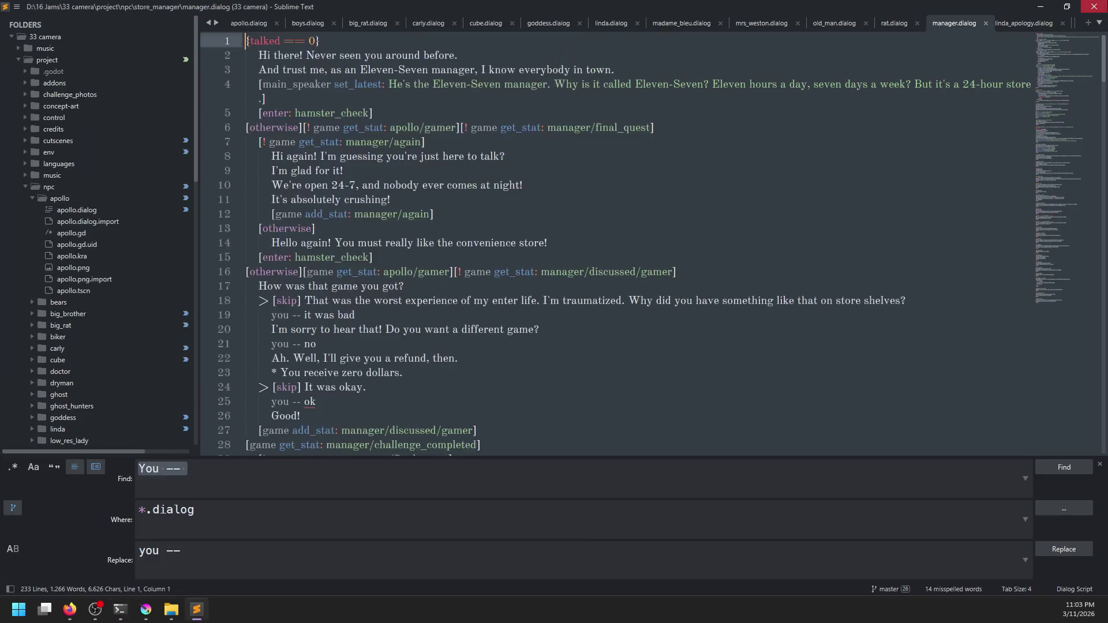
left_click(945, 5)
left_click(1094, 7)
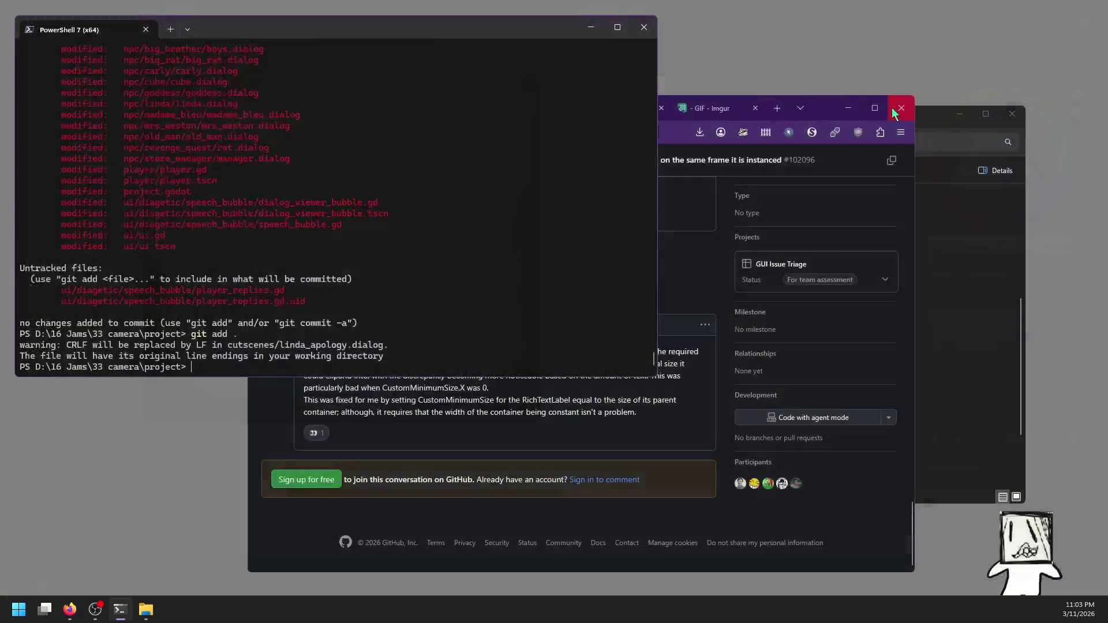
Commit the staged work as "Bubbles kind of work" and push it to GitHub.
left_click_drag(436, 35, 481, 87)
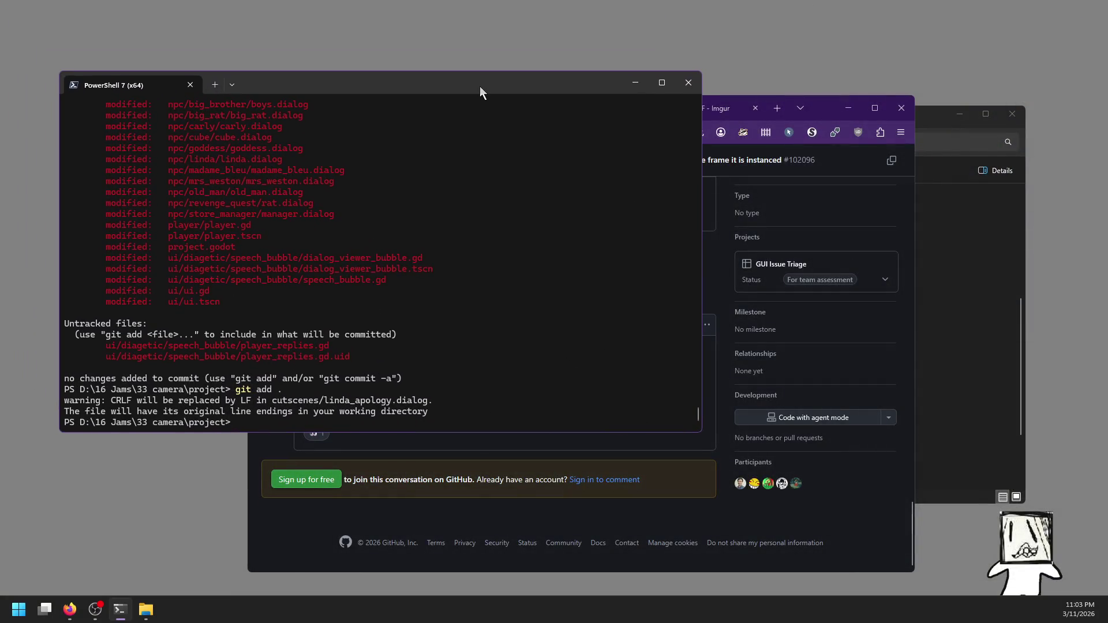
type("gitcommit -")
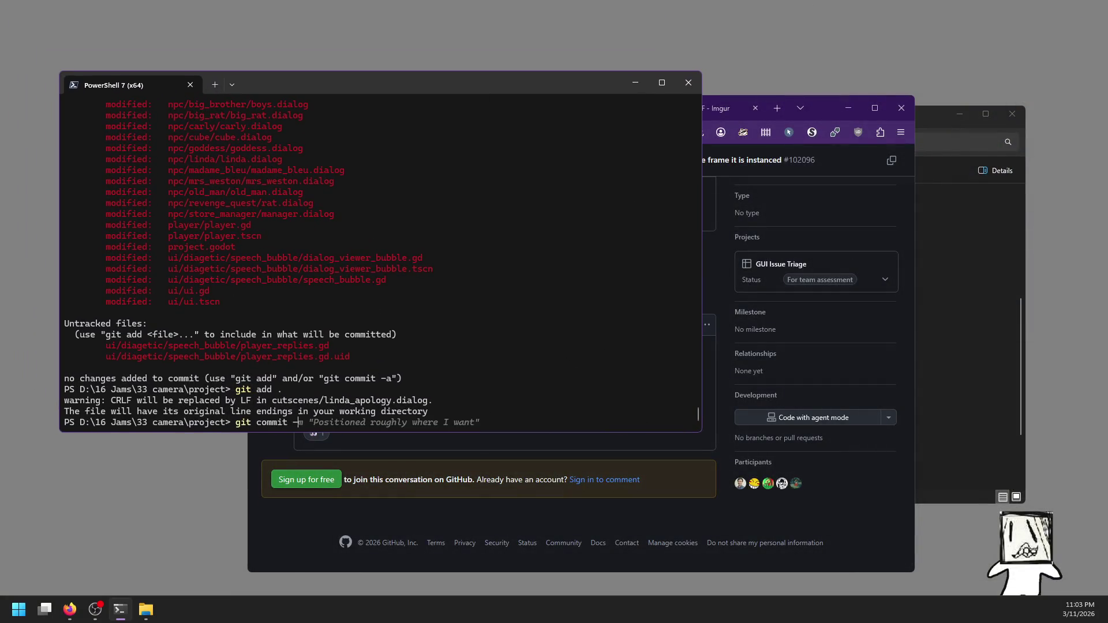
type("\"Bubbles kind of work")
type("\"")
key("Return")
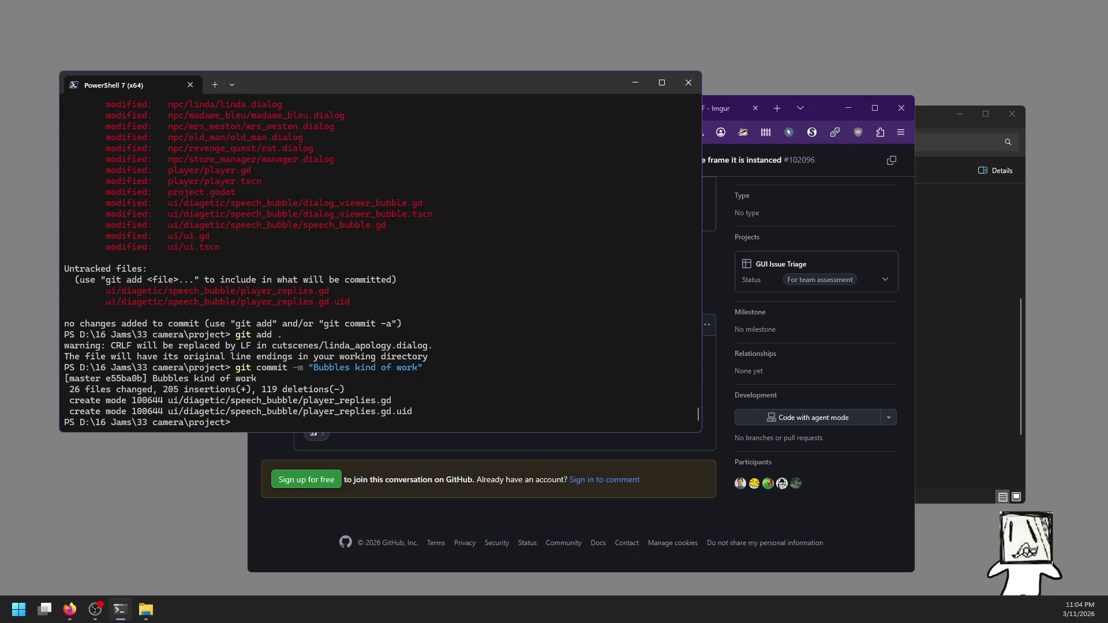
type("git push")
key("Return")
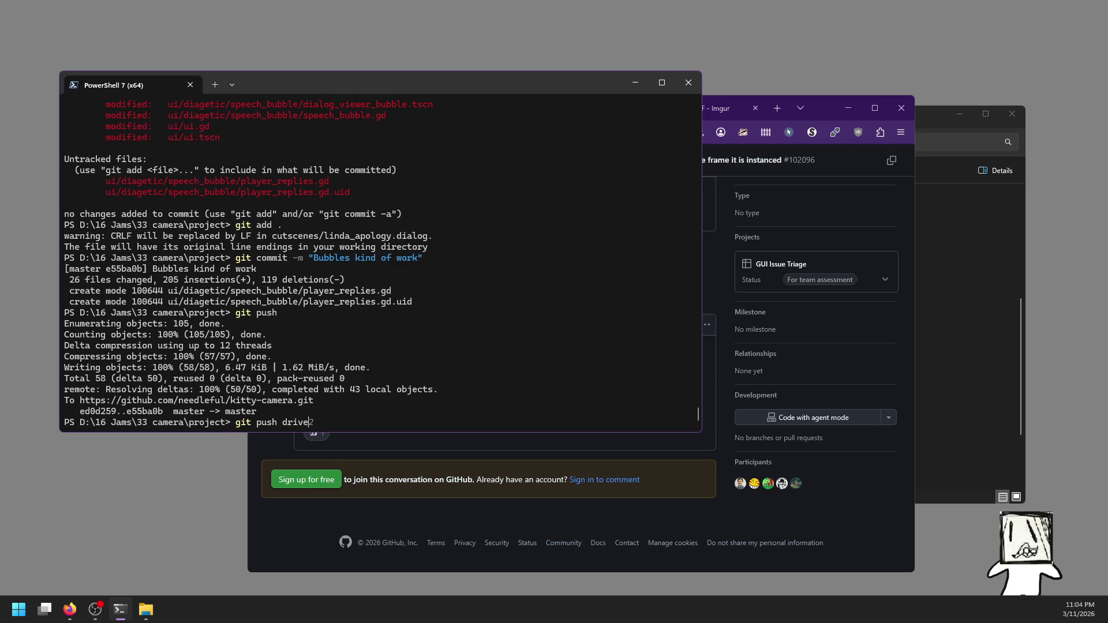
Attempt pushes to the drive2 and drive remotes, then check git status.
type("2")
key("Return")
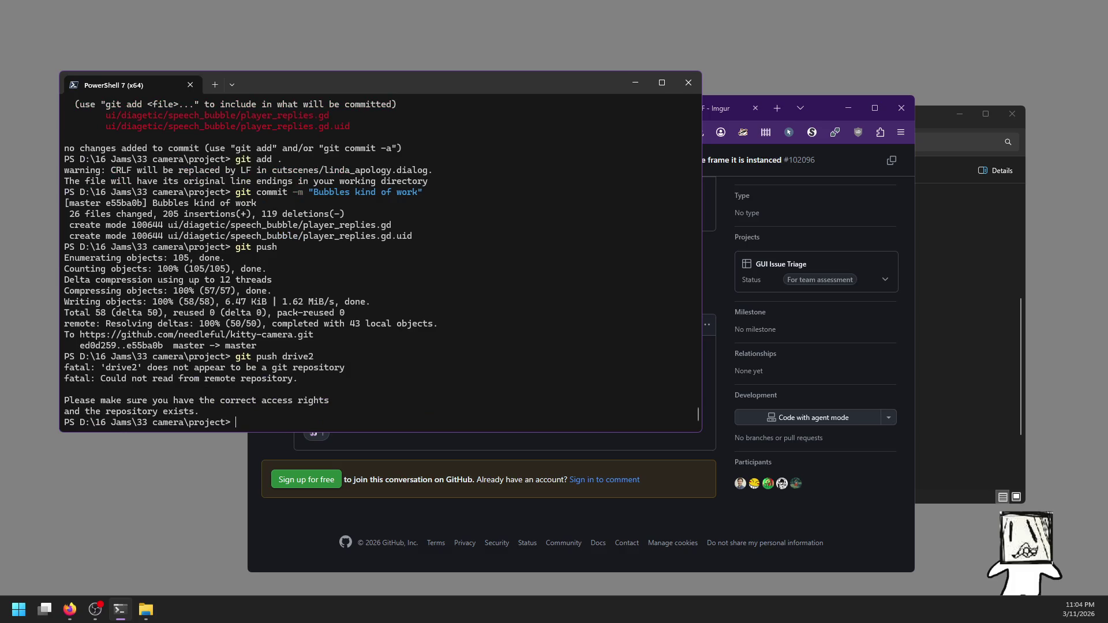
type("git push drive")
key("Return")
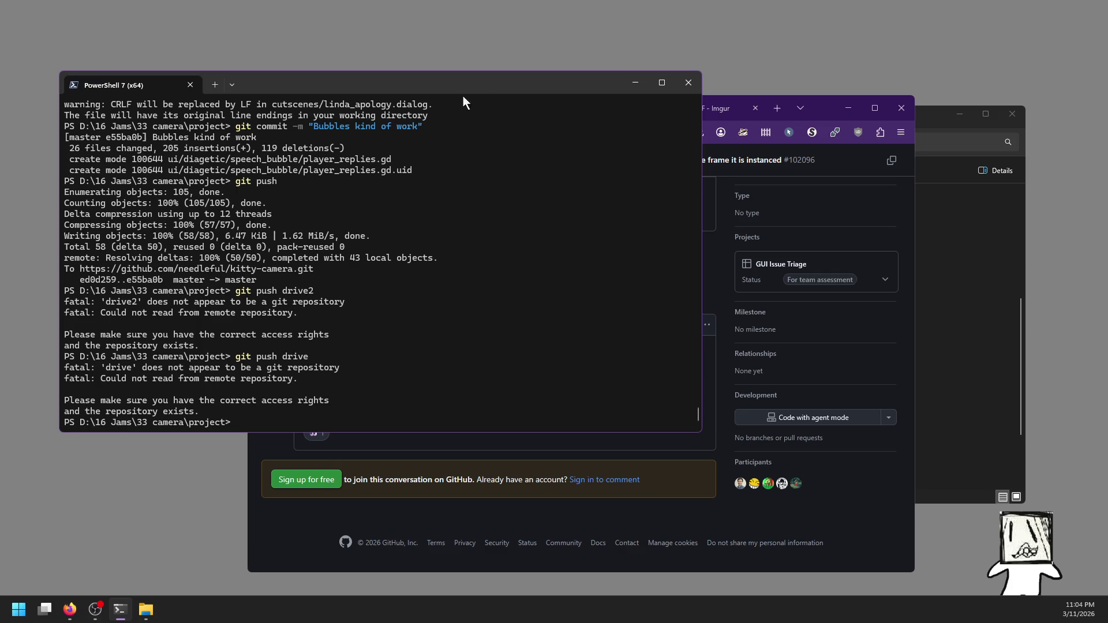
scroll(456, 220, "up", 6)
scroll(462, 248, "down", 2)
type("git ")
type("status")
key("Return")
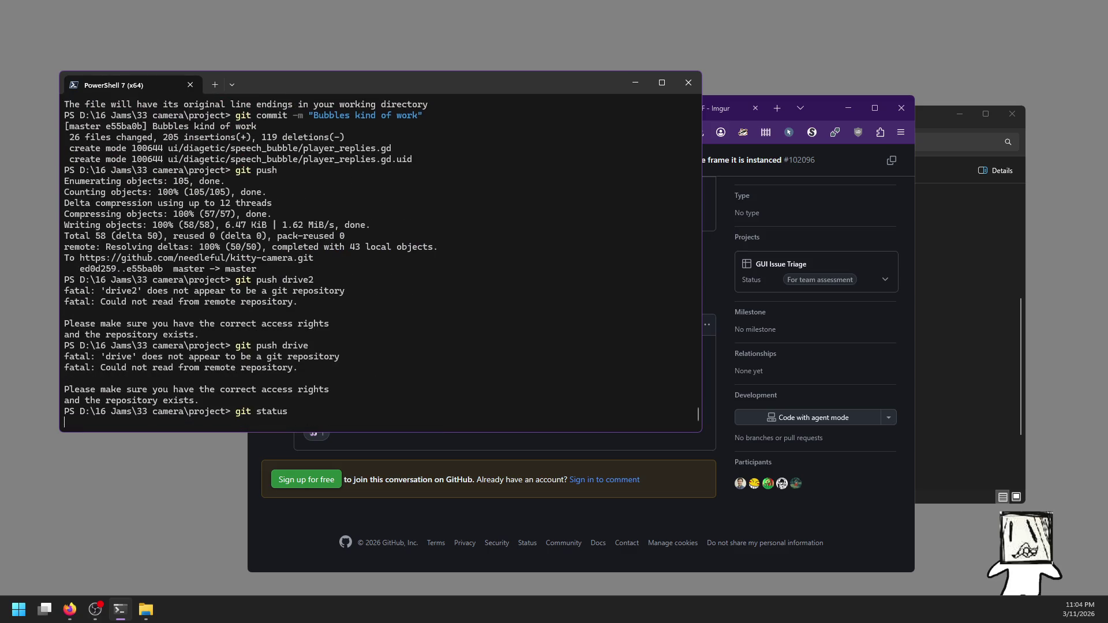
Move into addons/np-dialog, check its git status, and review the dialog_viewer.gd diff.
type("cd addons")
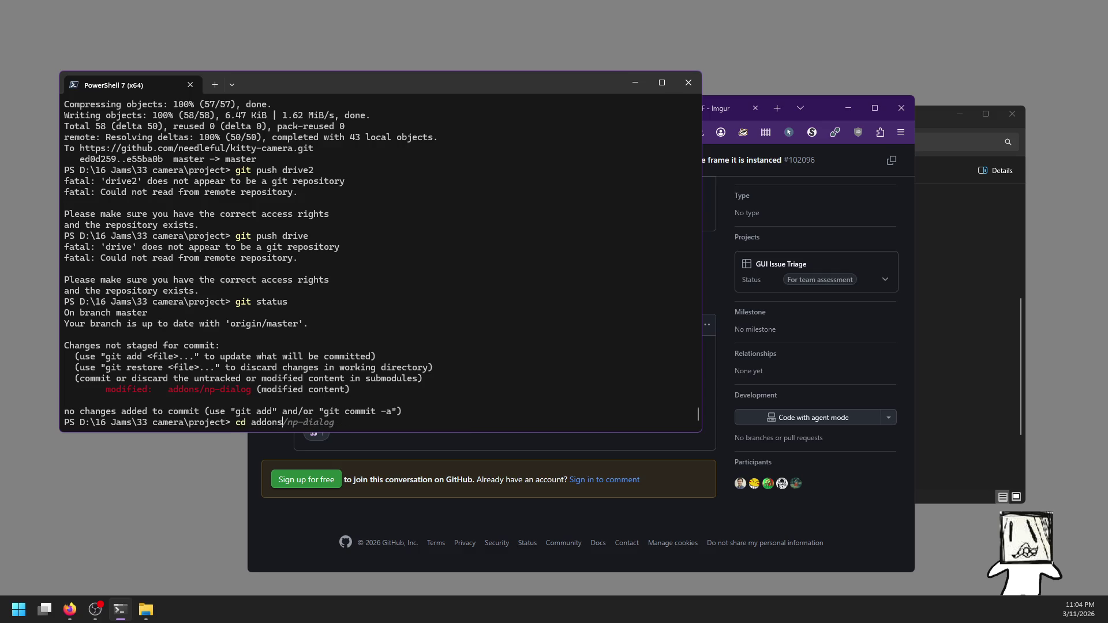
key("Right")
key("Return")
type("git ")
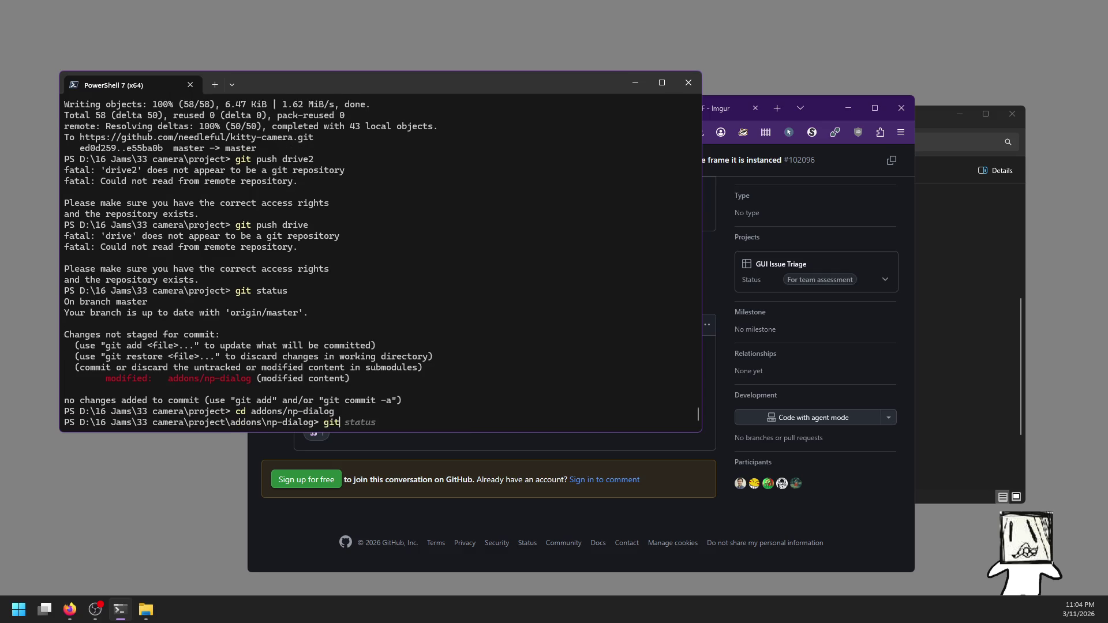
type("statu")
key("Return")
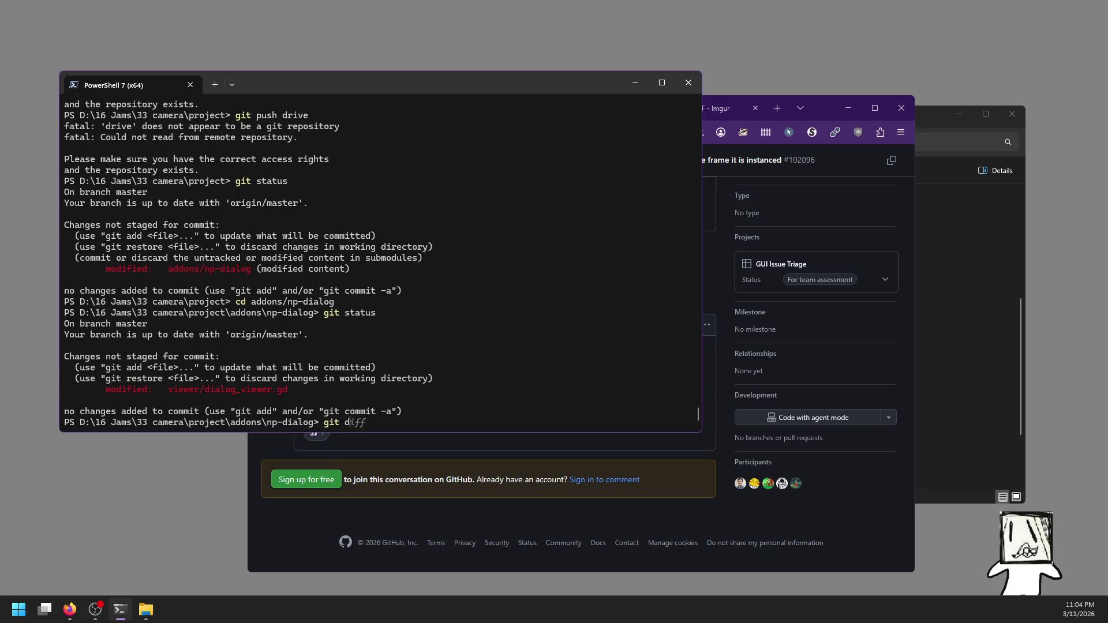
type("iff")
key("Return")
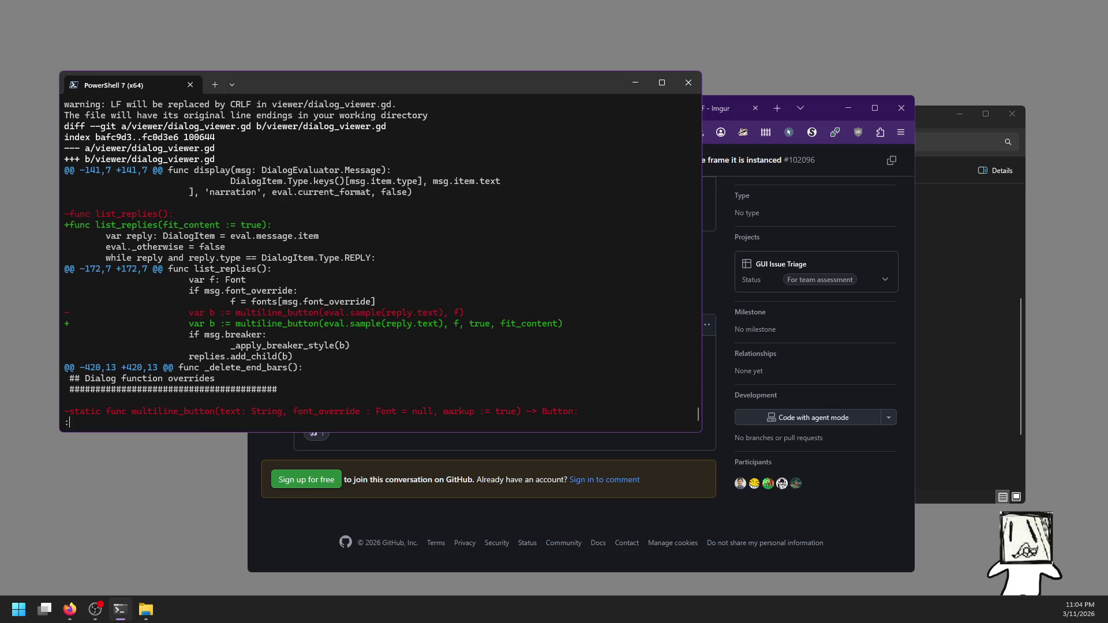
key("space")
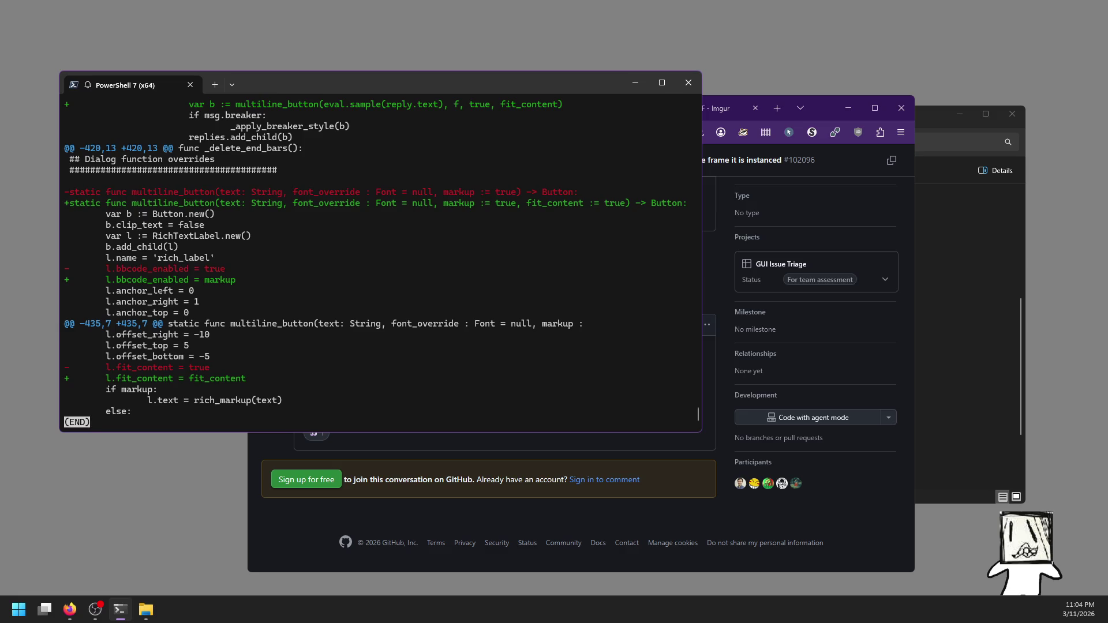
Quit the diff and start writing a git commit -am command with its message.
type("q")
type("git commti")
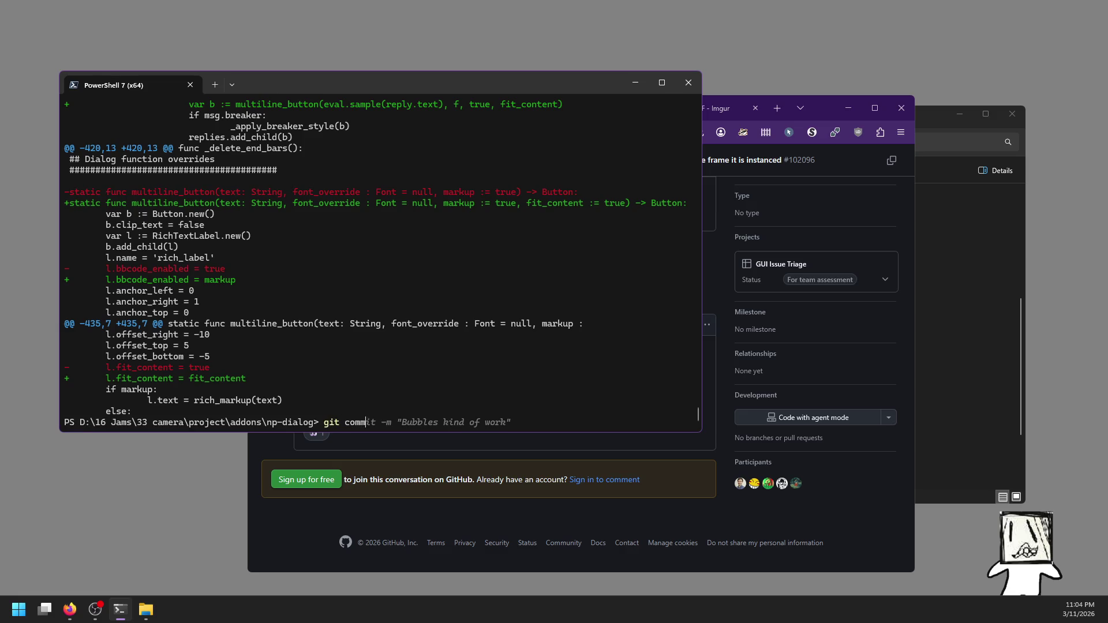
key("BackSpace")
type("it -am \"")
type("Unn")
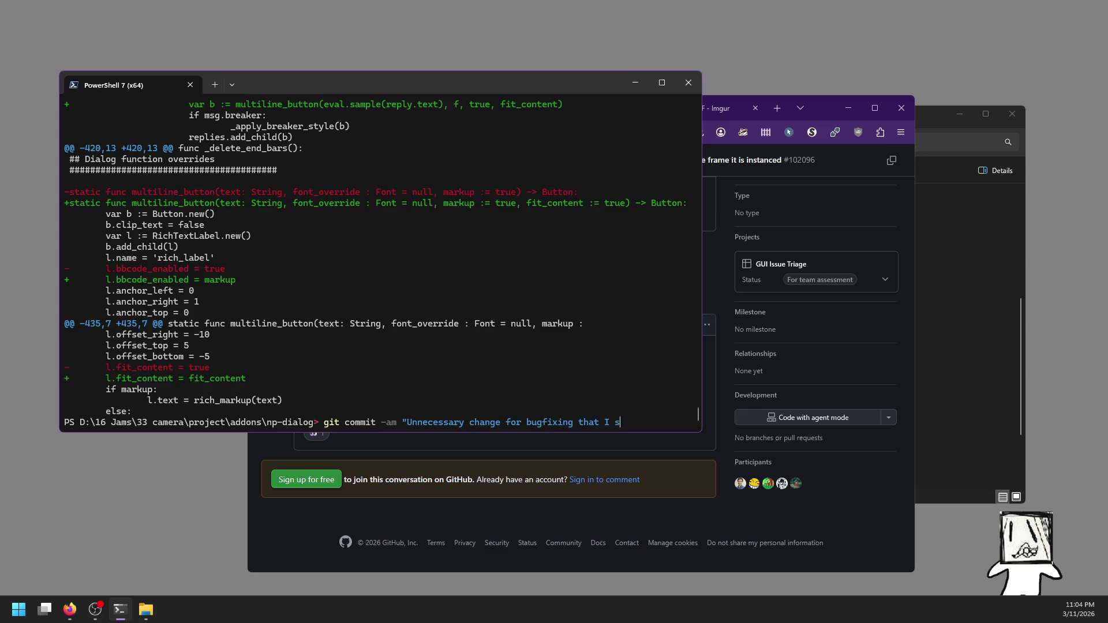
type("ove b")
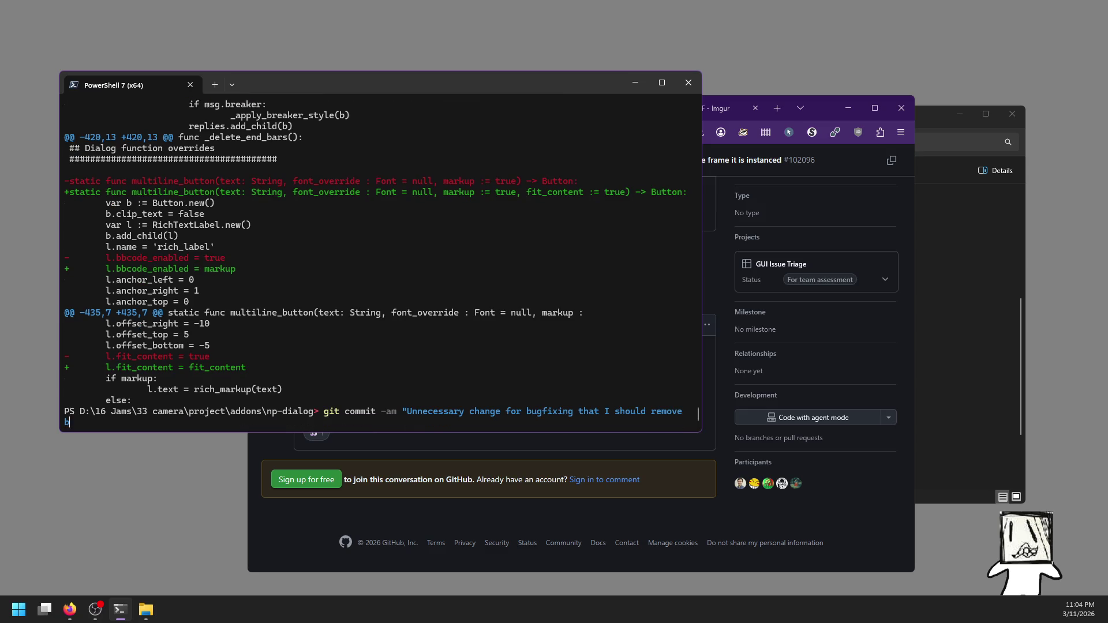